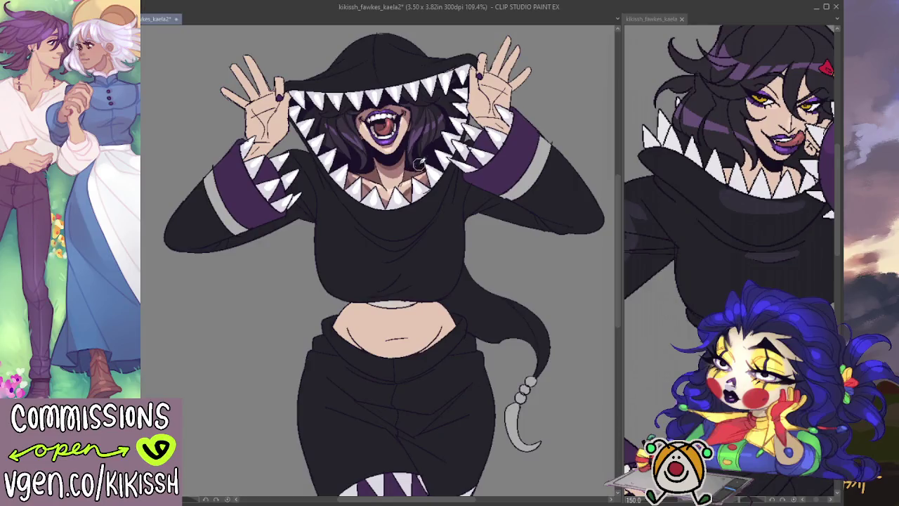
- Pan over the hooded figure, check the kikissh_fawkes_kaela reference, then return to kikissh_fawkes_kaela2
left_click_drag(417, 163, 423, 184)
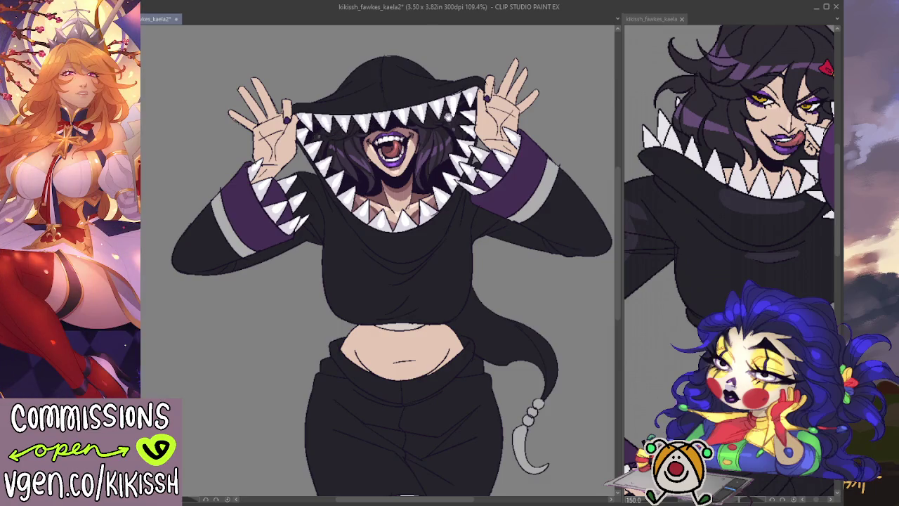
left_click_drag(448, 105, 469, 84)
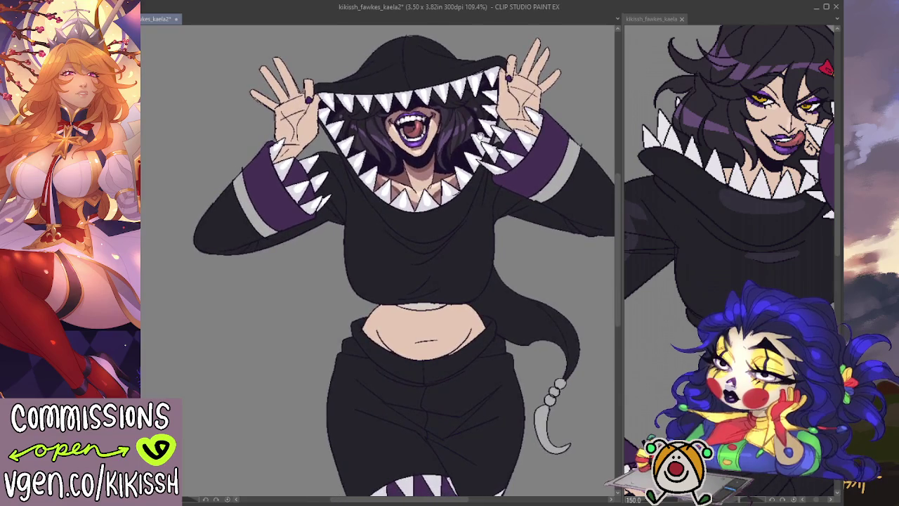
left_click_drag(481, 134, 474, 126)
left_click(795, 215)
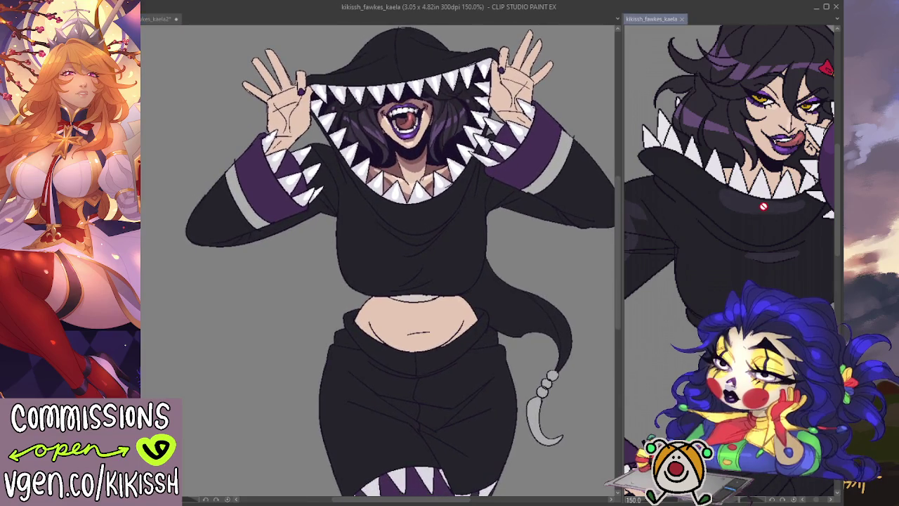
left_click(564, 247)
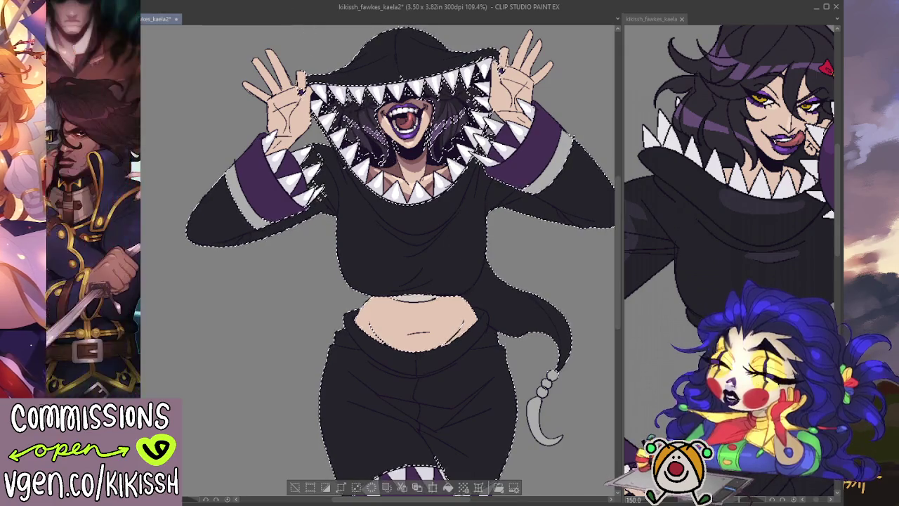
- Remove the selection around the hooded figure with Ctrl+D
key("ctrl+d")
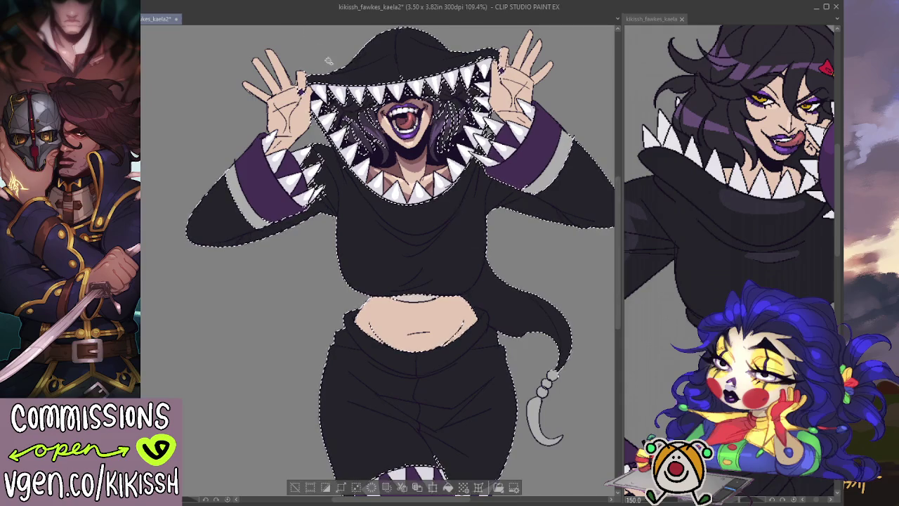
key("ctrl+d")
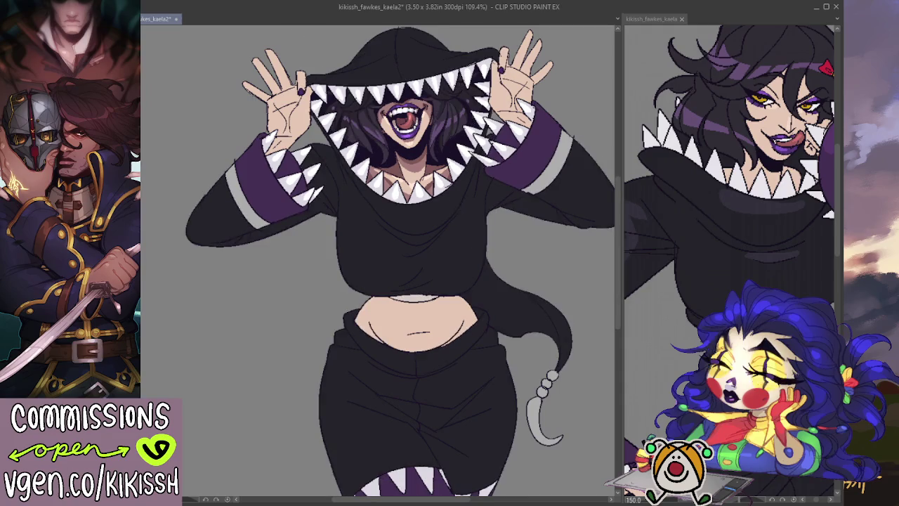
key("ctrl+d")
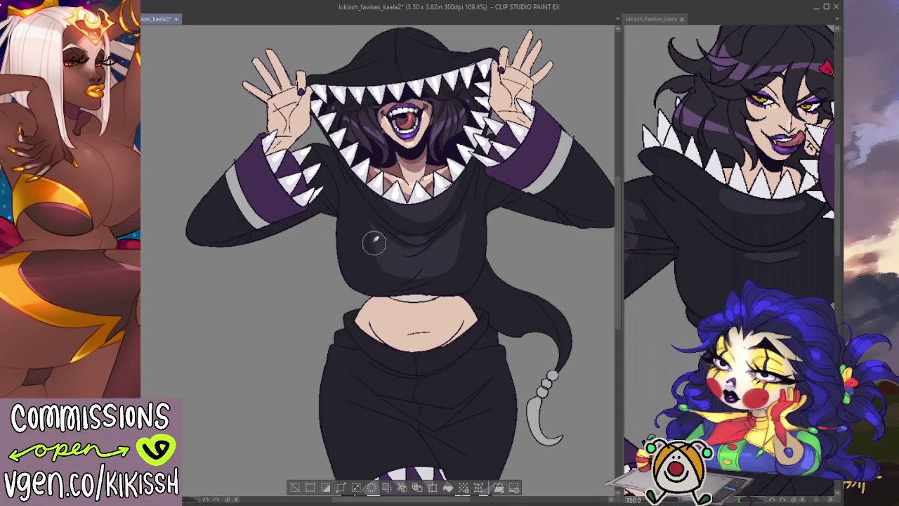
- Paint darker cel-shaded fold shapes on the black hoodie, viewing it at 90% zoom
left_click_drag(407, 101, 429, 144)
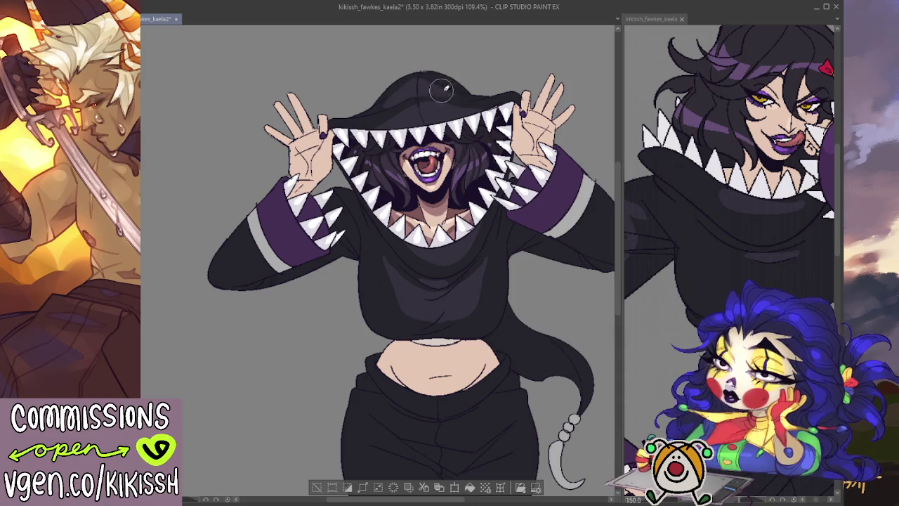
scroll(507, 78, "up", 1)
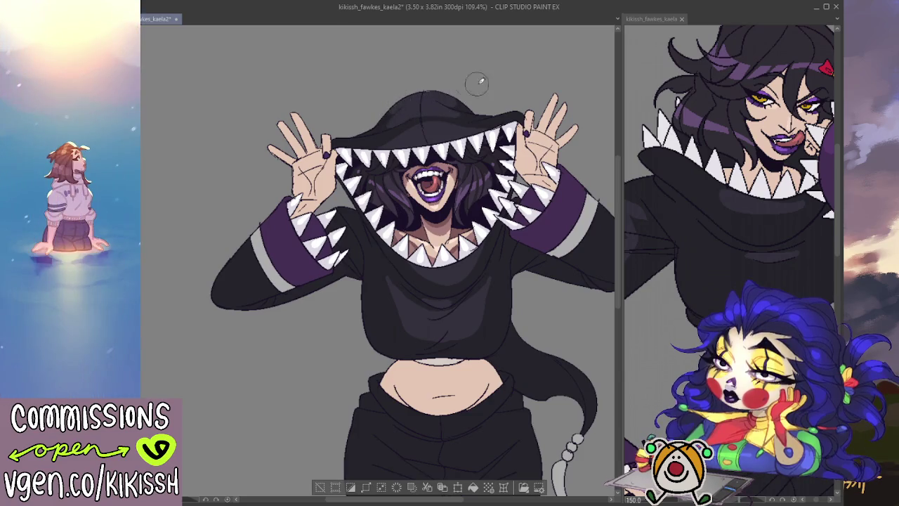
scroll(477, 82, "down", 1)
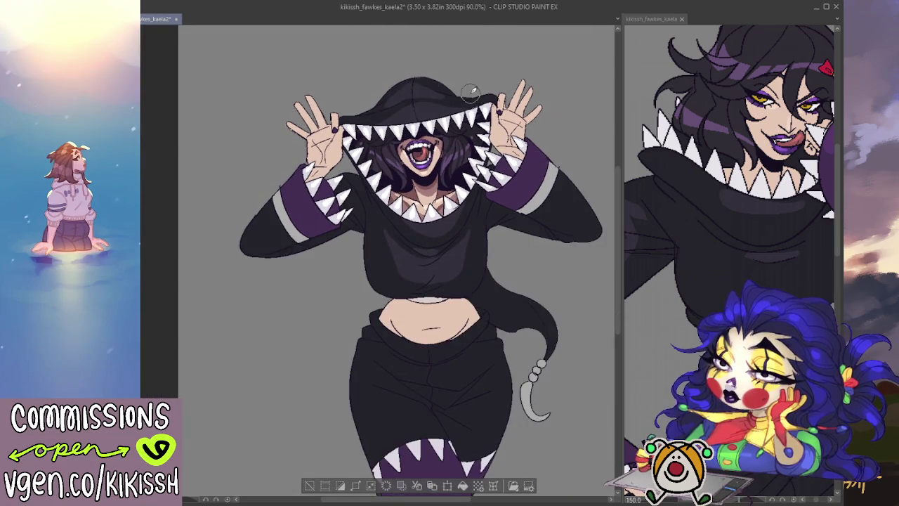
- Scroll down to the black pants and paint gray shading along the waistband
left_click_drag(470, 91, 470, 83)
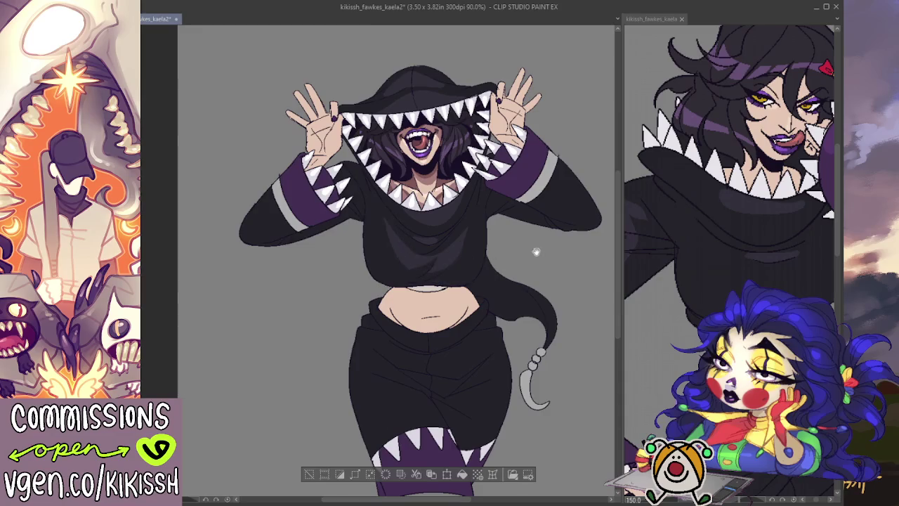
scroll(533, 232, "down", 2)
scroll(548, 176, "down", 1)
scroll(449, 246, "down", 2)
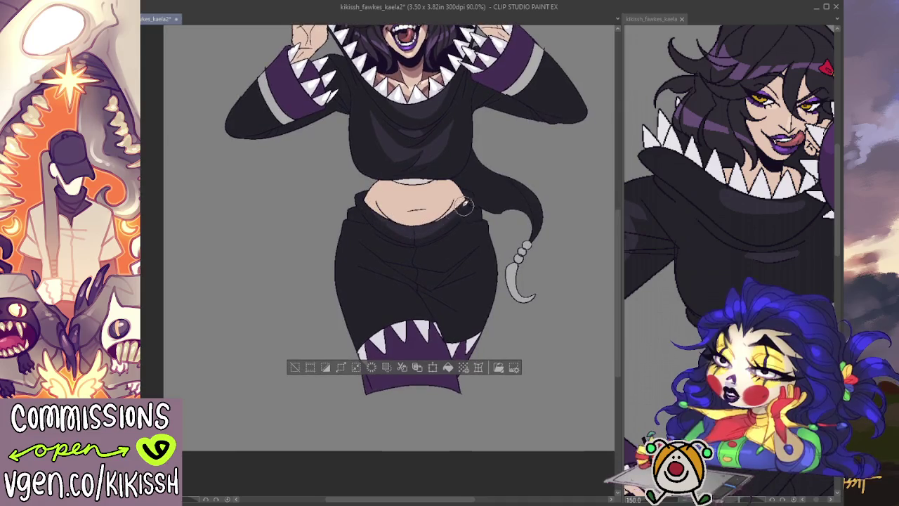
left_click_drag(387, 226, 435, 231)
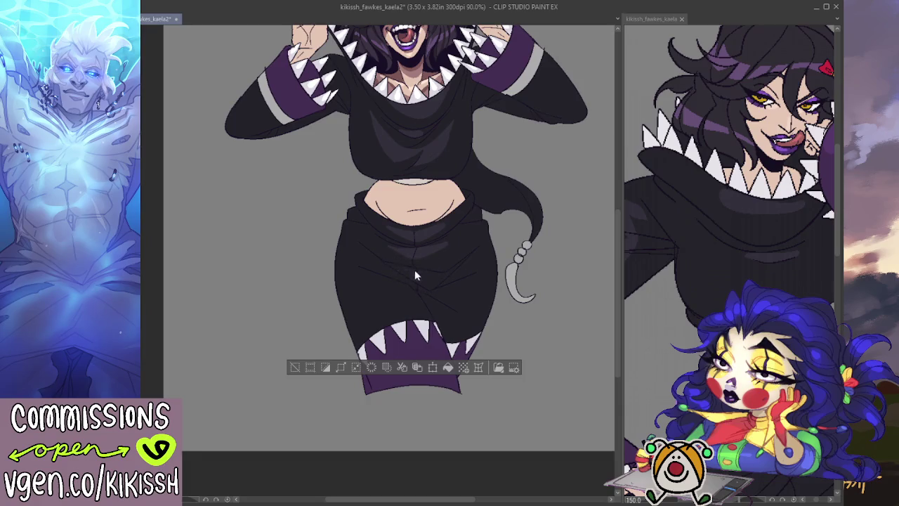
mouse_move(472, 213)
left_mouse_down()
mouse_move(502, 228)
mouse_move(503, 246)
left_mouse_up()
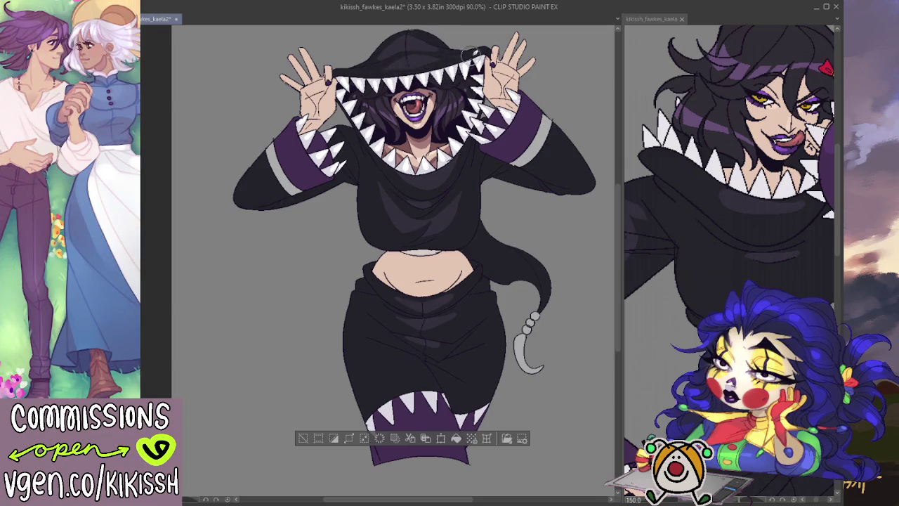
- Paint a shading stroke across the top of the hood
left_click_drag(380, 51, 417, 35)
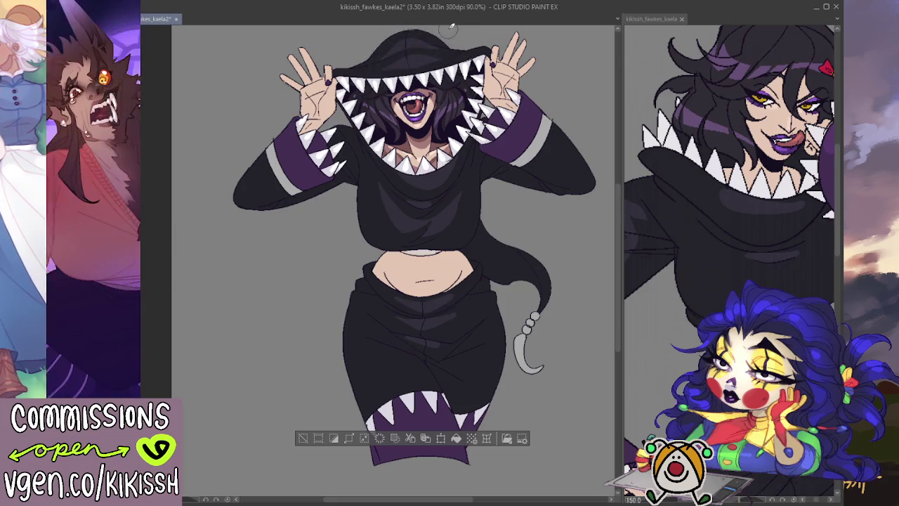
left_click_drag(442, 96, 454, 128)
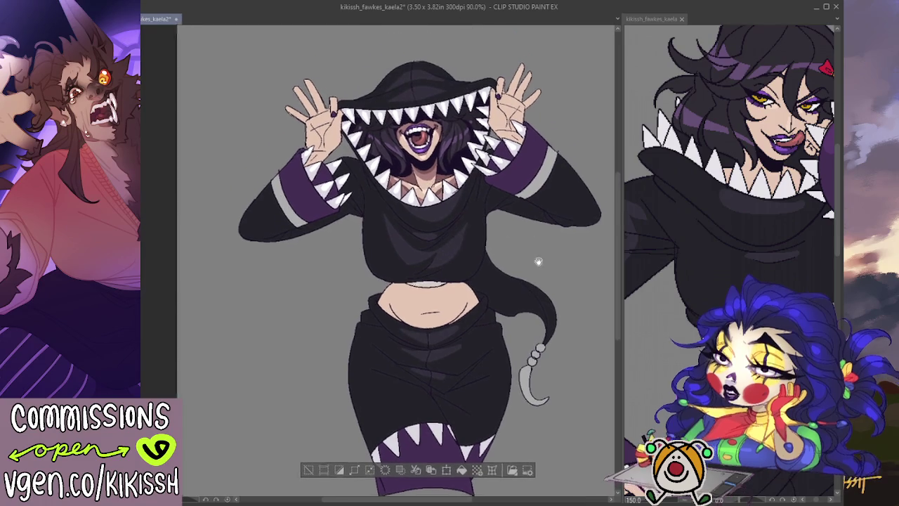
left_click_drag(552, 179, 500, 187)
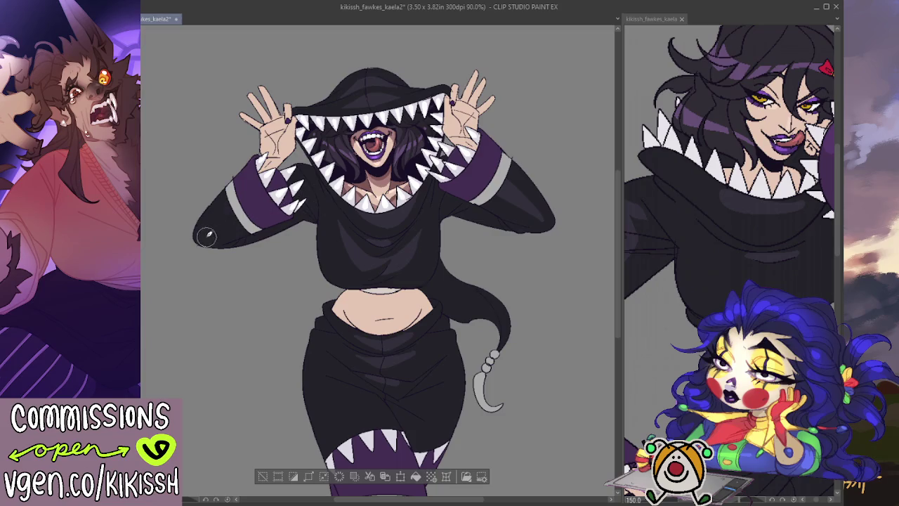
left_click_drag(378, 208, 390, 217)
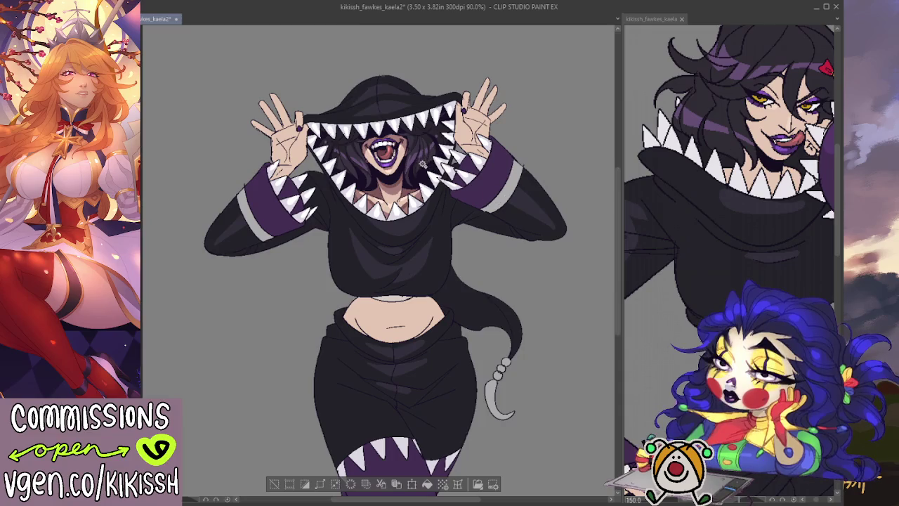
- Select the hair area inside the hood, shade it, then deselect and zoom to 150%
key("ctrl+d")
left_click(419, 132)
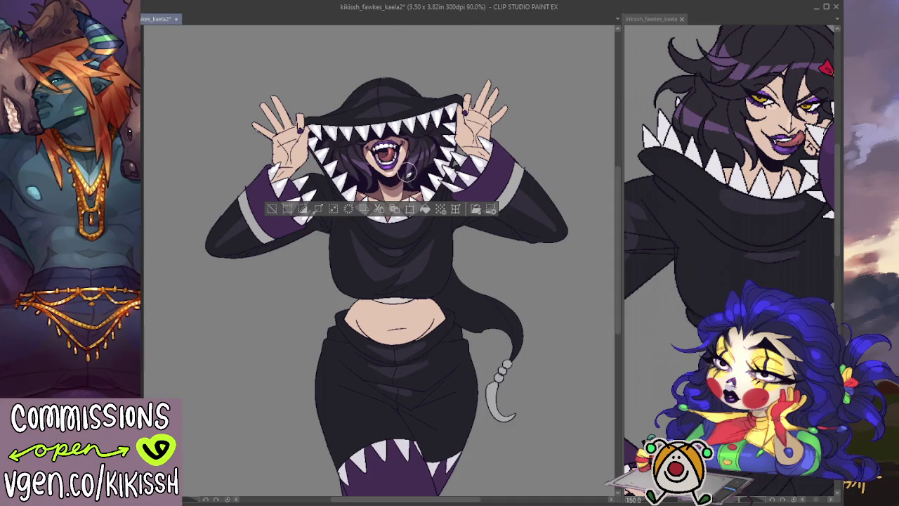
key("ctrl+d")
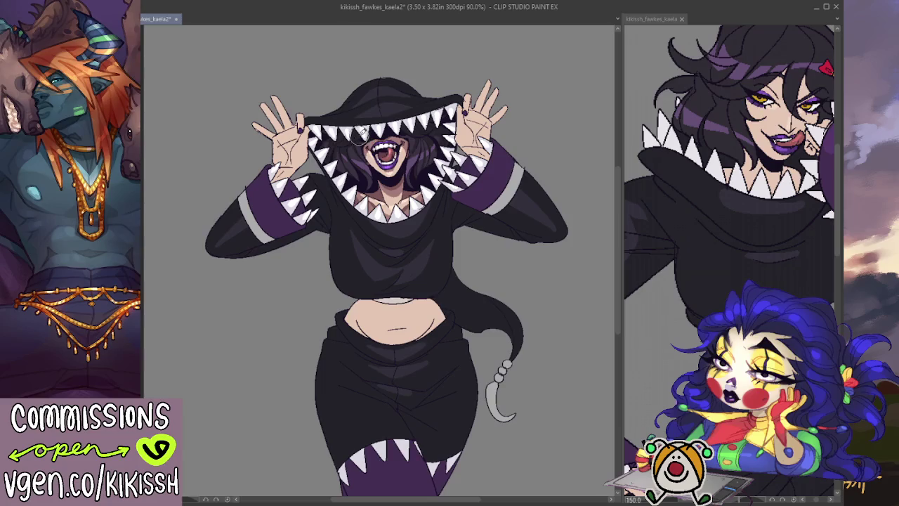
scroll(364, 127, "up", 2)
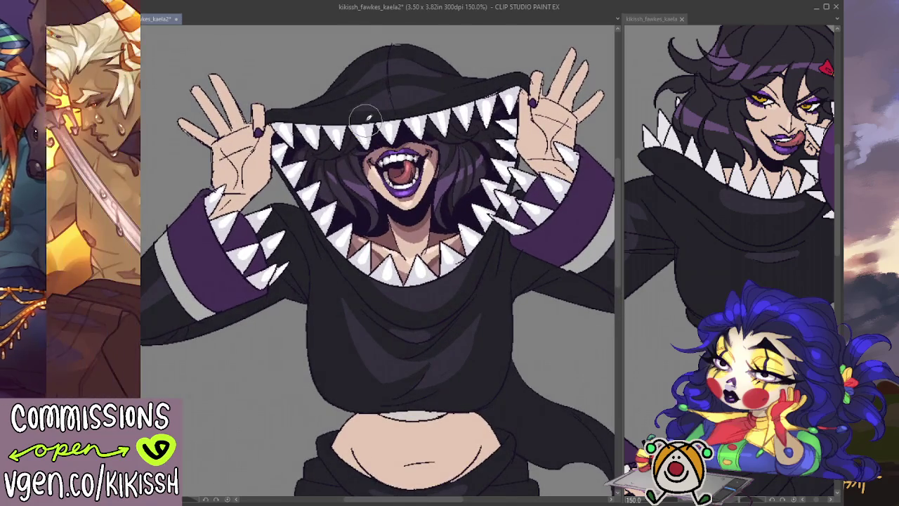
- Pan and zoom from the face across the hoodie to centre the raised hands
left_click_drag(364, 176, 376, 165)
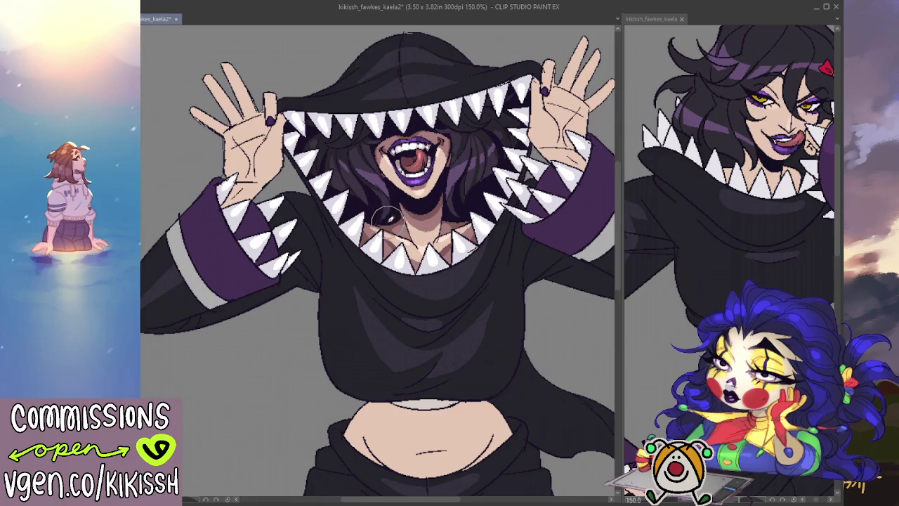
left_click_drag(418, 223, 411, 232)
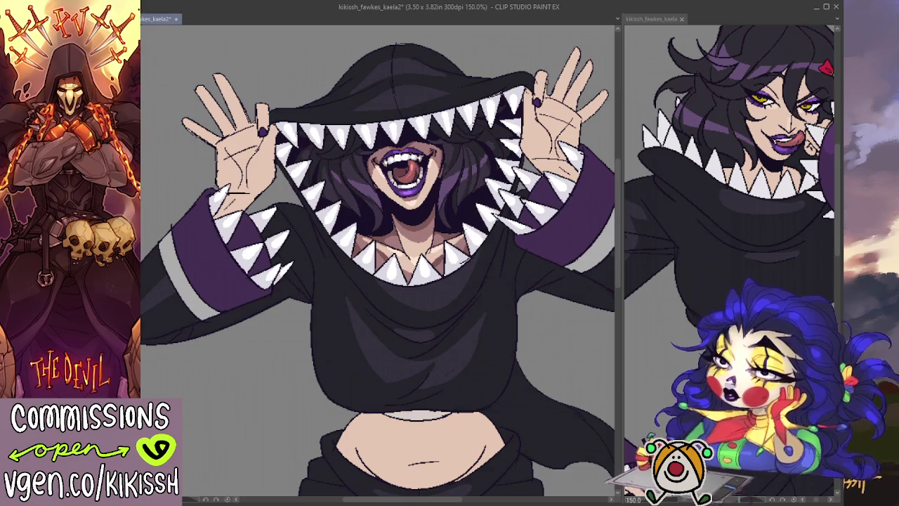
mouse_move(534, 296)
left_mouse_down()
mouse_move(527, 330)
mouse_move(493, 264)
left_mouse_up()
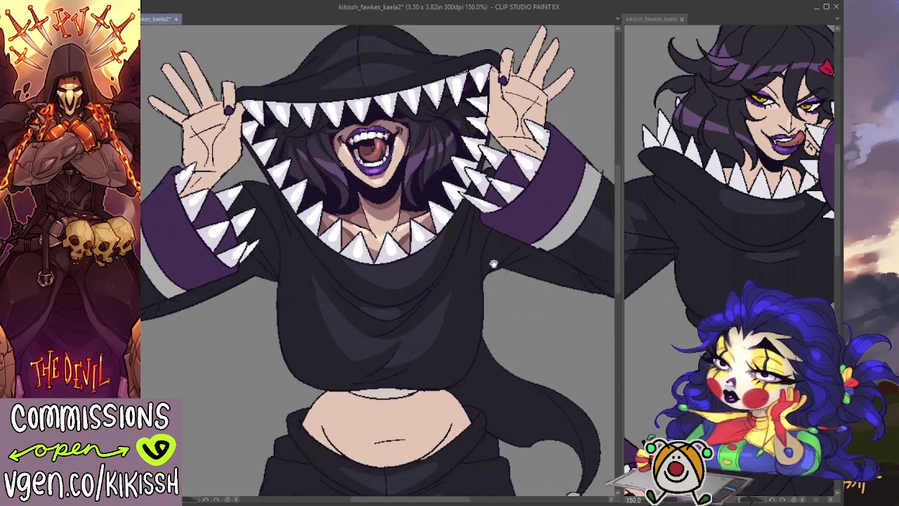
scroll(185, 211, "down", 1)
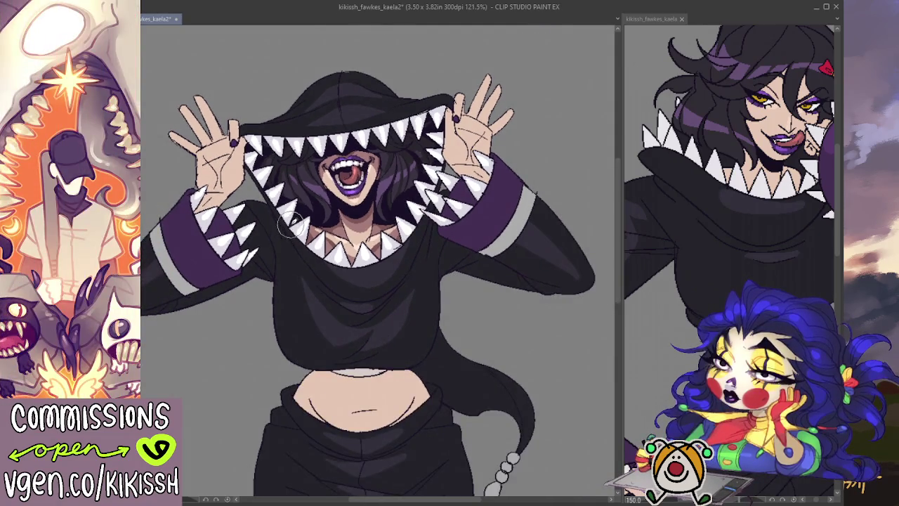
scroll(290, 229, "up", 1)
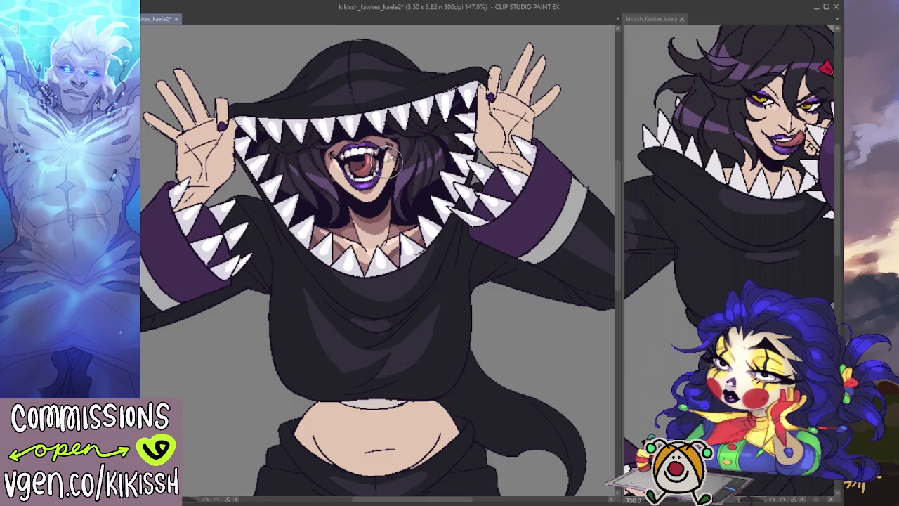
scroll(385, 163, "down", 1)
left_click_drag(386, 177, 390, 146)
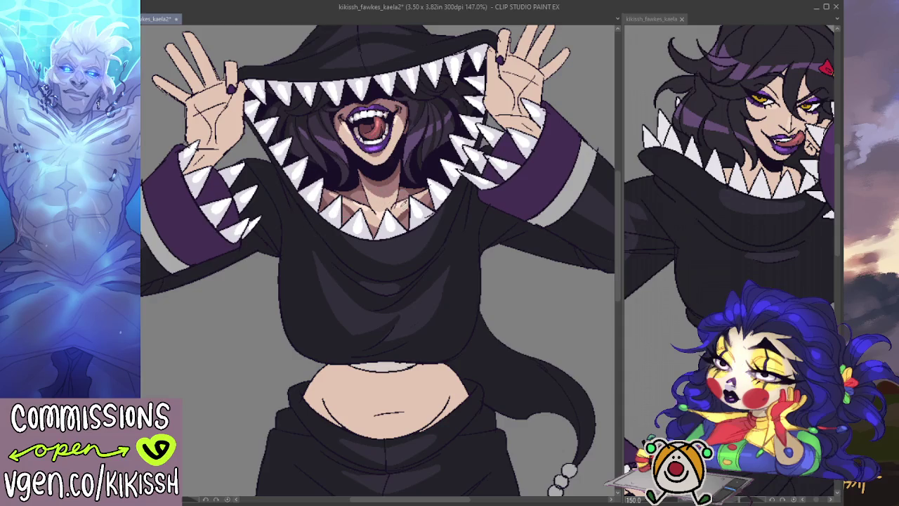
left_click_drag(456, 140, 447, 180)
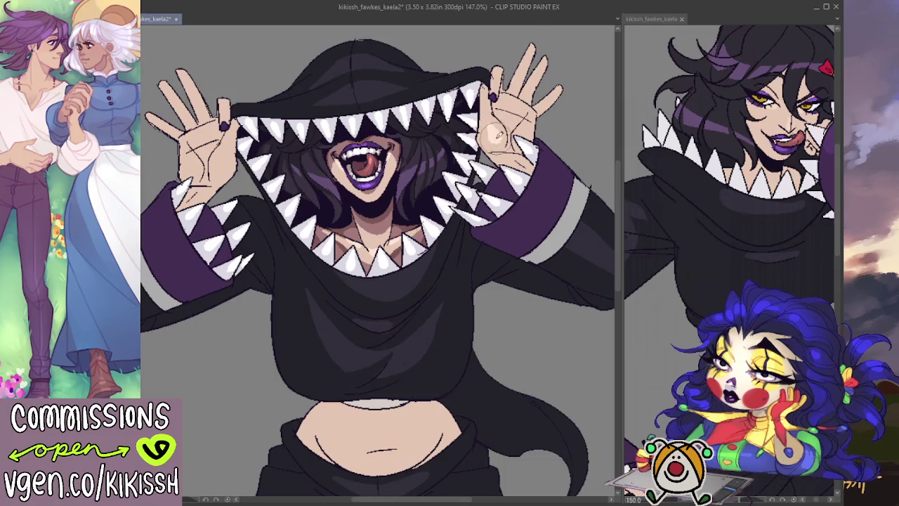
- Paint and deepen skin-tone shading on the raised right palm
left_click_drag(496, 128, 492, 135)
left_click_drag(520, 109, 503, 125)
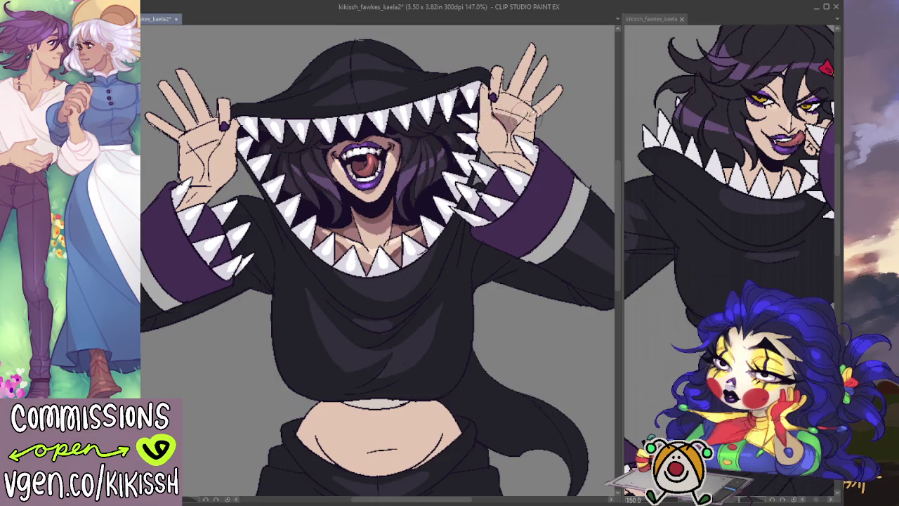
scroll(468, 238, "down", 1)
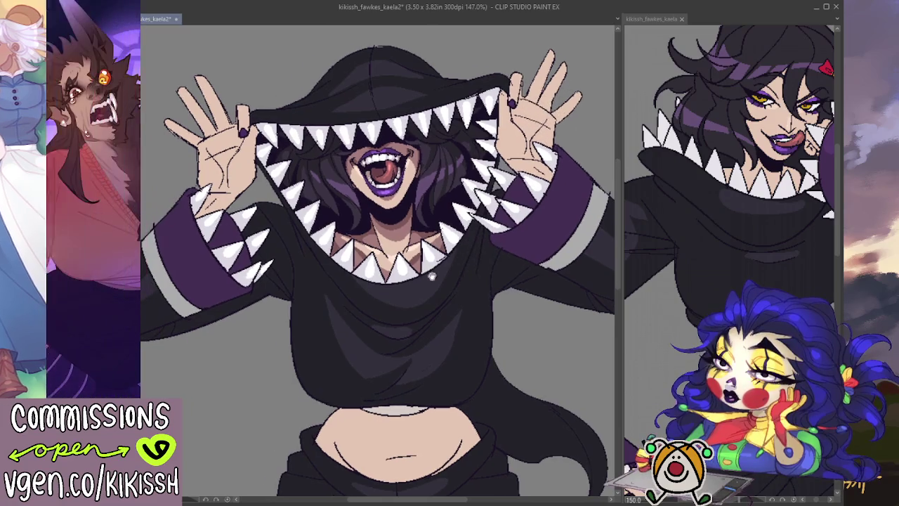
left_click_drag(406, 249, 335, 226)
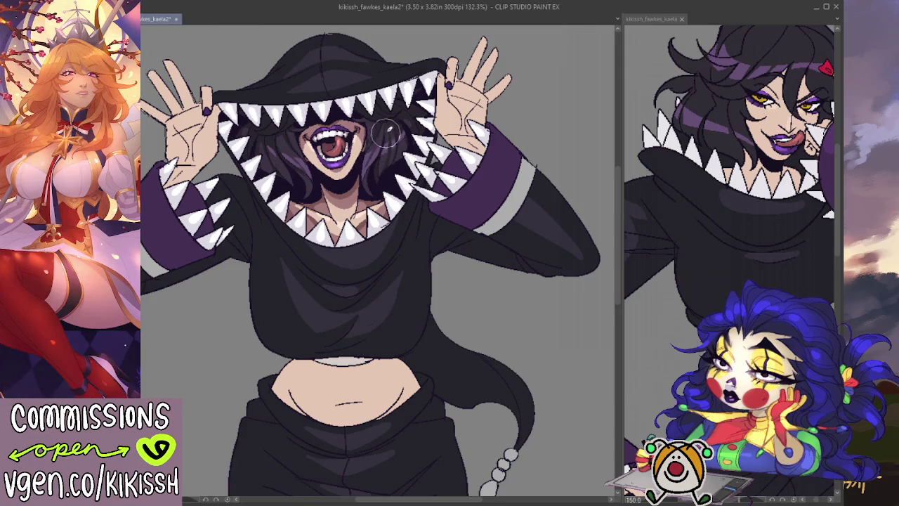
left_click_drag(388, 105, 389, 93)
scroll(390, 186, "down", 2)
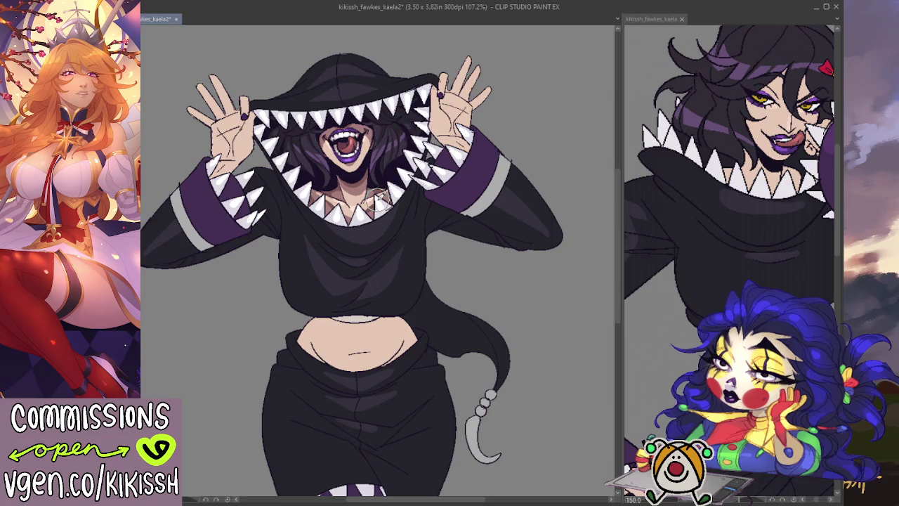
scroll(568, 354, "down", 3)
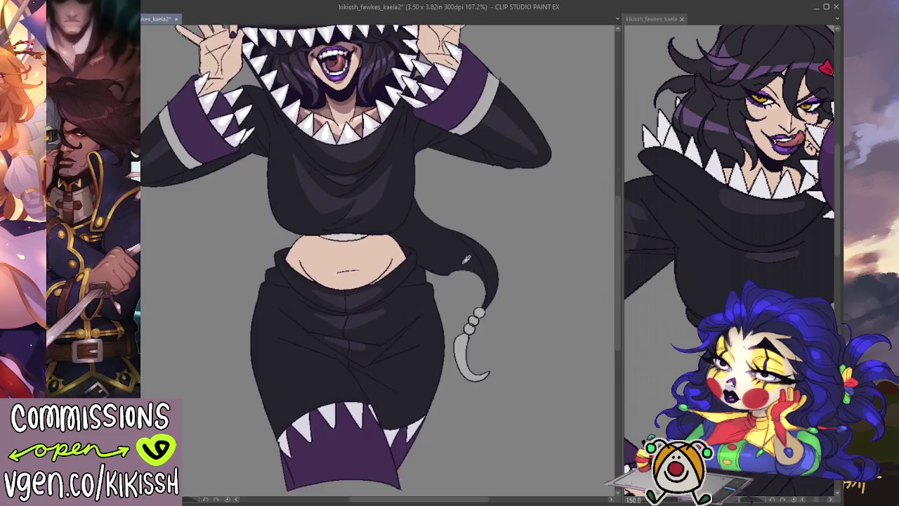
- Paint the tail's pale hook in the dark colour and its beads gold-yellow
left_click_drag(464, 337, 504, 360)
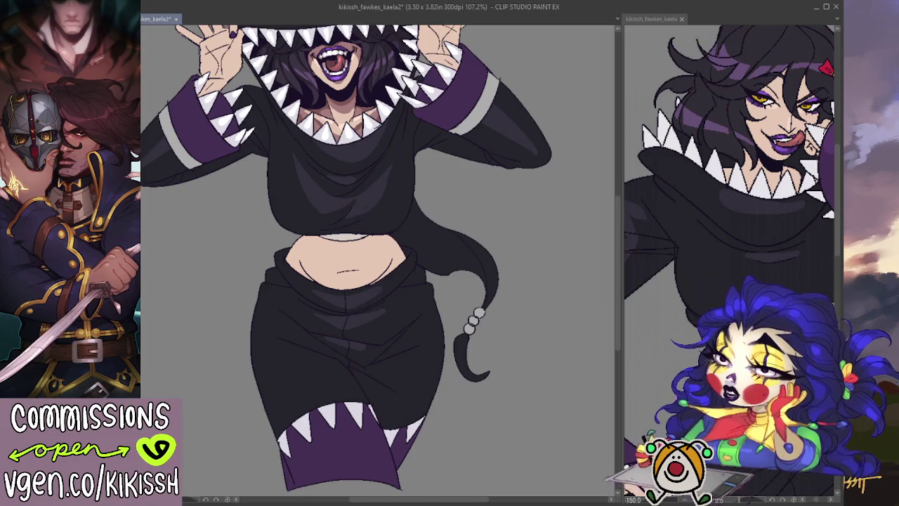
left_click_drag(477, 314, 474, 323)
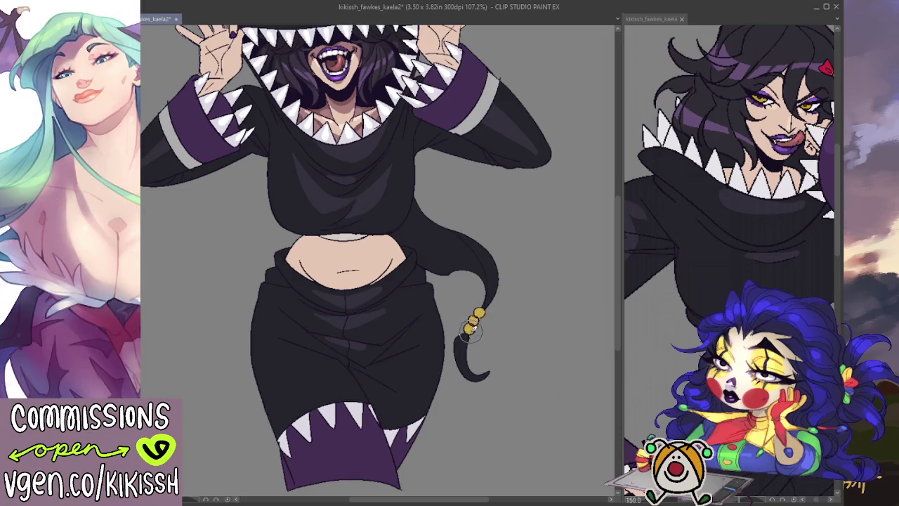
scroll(486, 326, "up", 1)
scroll(495, 336, "up", 2)
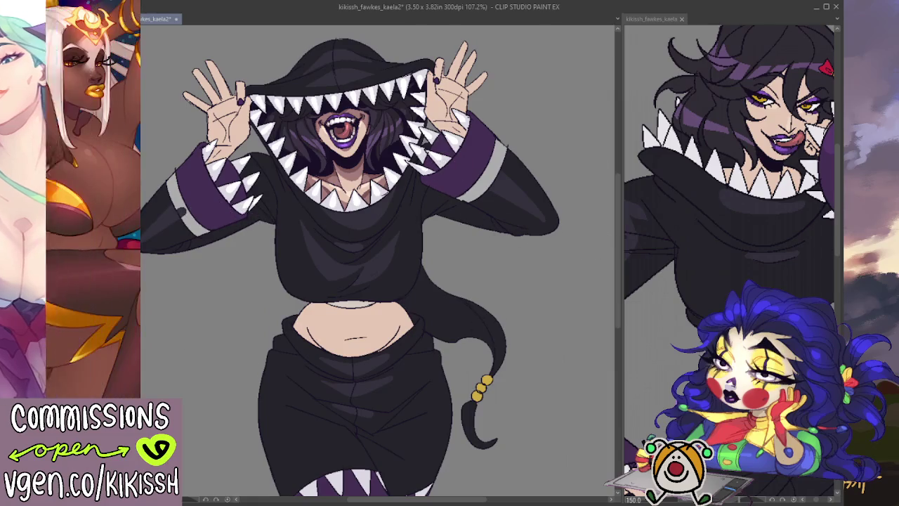
- Brush solid white over the left and right sleeve cuff stripes
left_click_drag(222, 223, 182, 175)
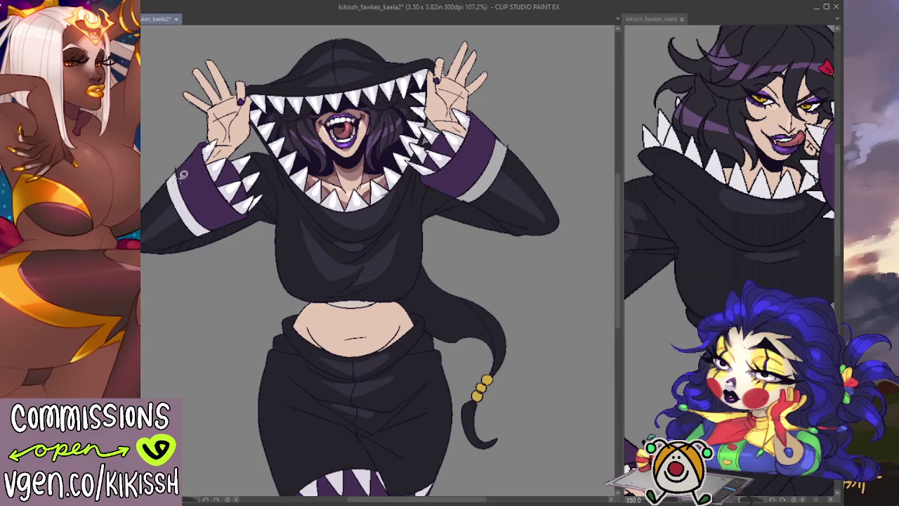
left_click_drag(511, 121, 486, 166)
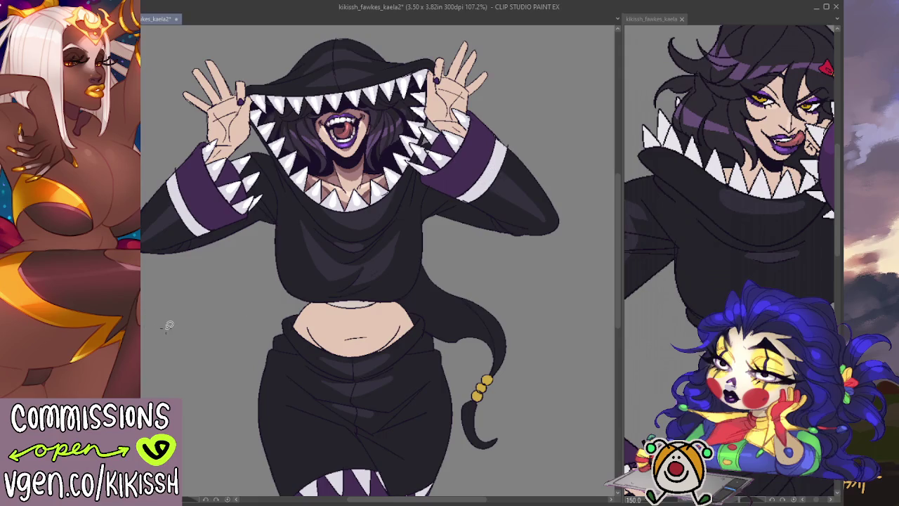
scroll(191, 309, "down", 1)
left_click_drag(191, 309, 335, 309)
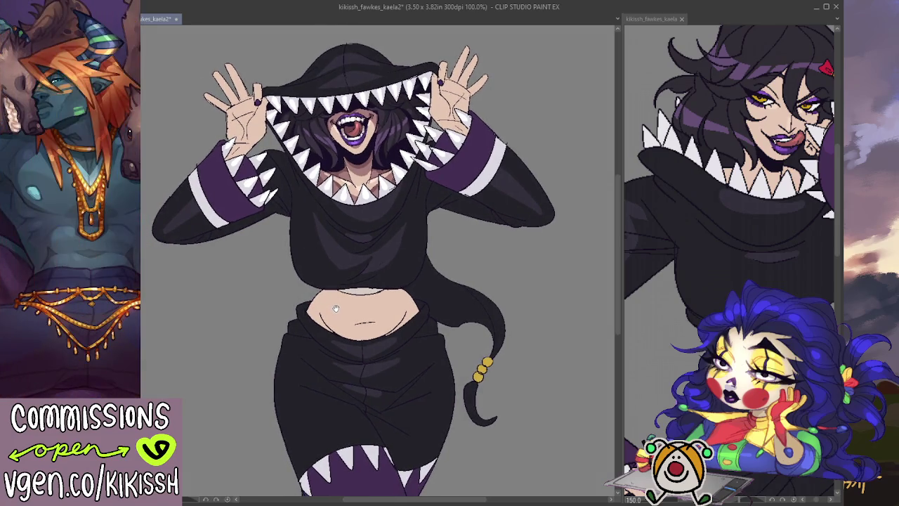
- Reframe on the raised hands and touch up the right hand near its cuff
scroll(325, 225, "up", 2)
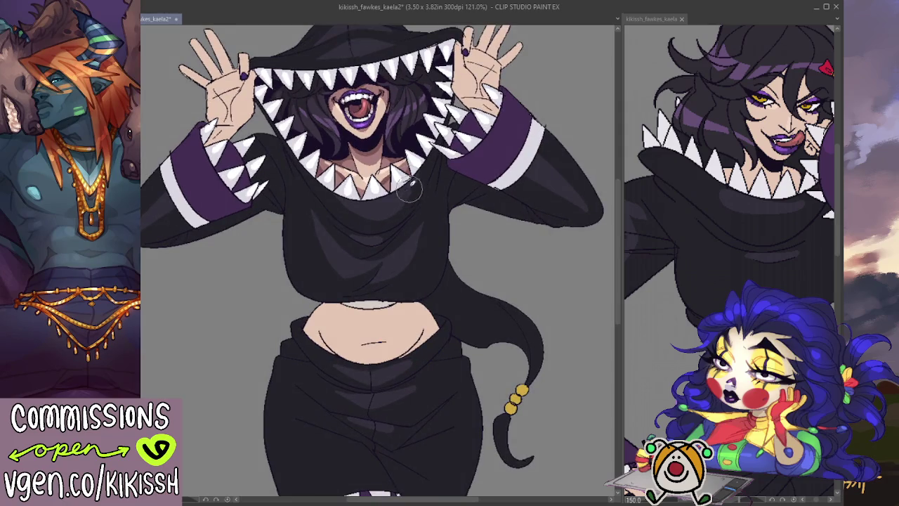
left_click_drag(380, 173, 386, 208)
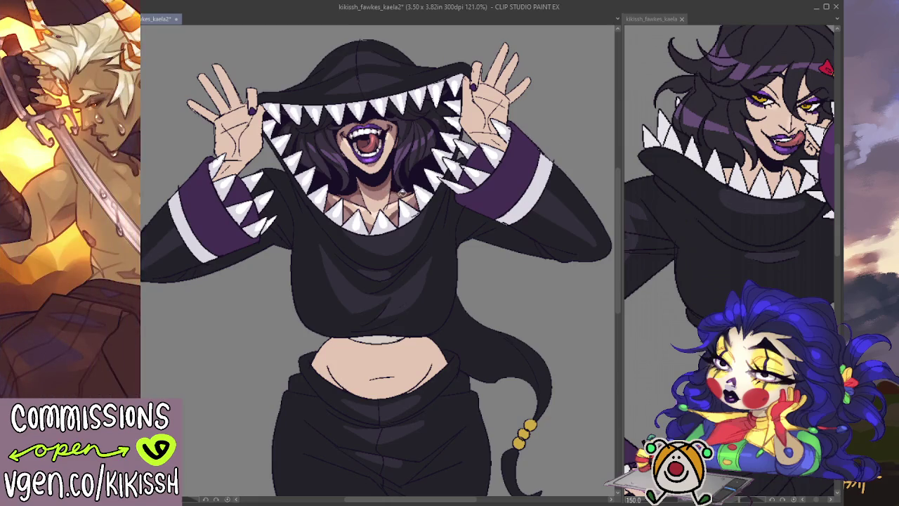
left_click_drag(492, 171, 522, 200)
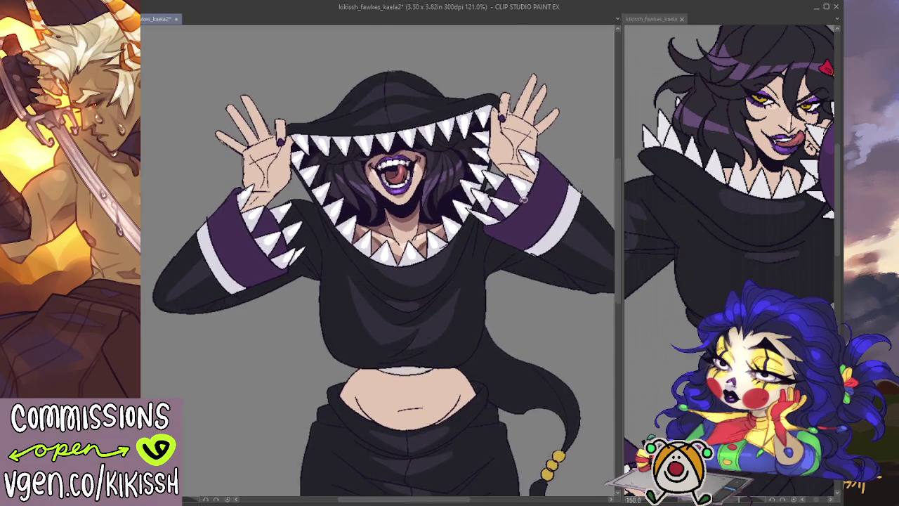
left_click_drag(510, 147, 541, 180)
- Select all and paint a white cuff tooth over the right hand
key("ctrl+a")
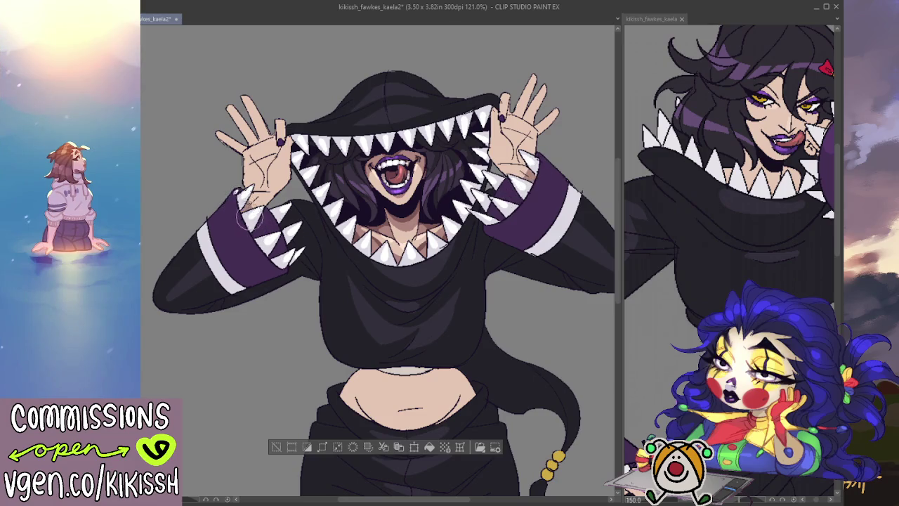
left_click_drag(532, 165, 530, 170)
left_click_drag(384, 195, 383, 209)
- Sketch crease lines on the left palm and finger lines on the right hand
mouse_move(267, 174)
left_mouse_down()
mouse_move(257, 181)
mouse_move(281, 186)
mouse_move(271, 188)
mouse_move(276, 167)
left_mouse_up()
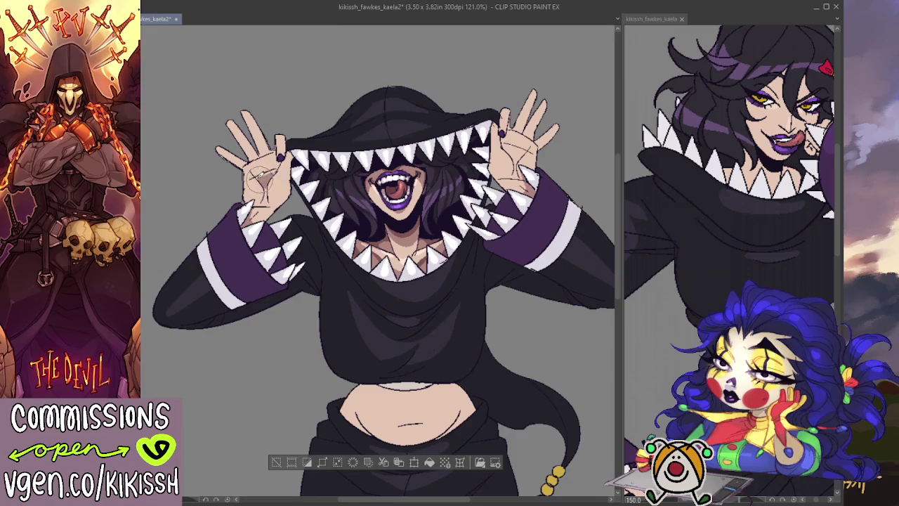
left_click_drag(521, 145, 531, 162)
scroll(421, 242, "down", 1)
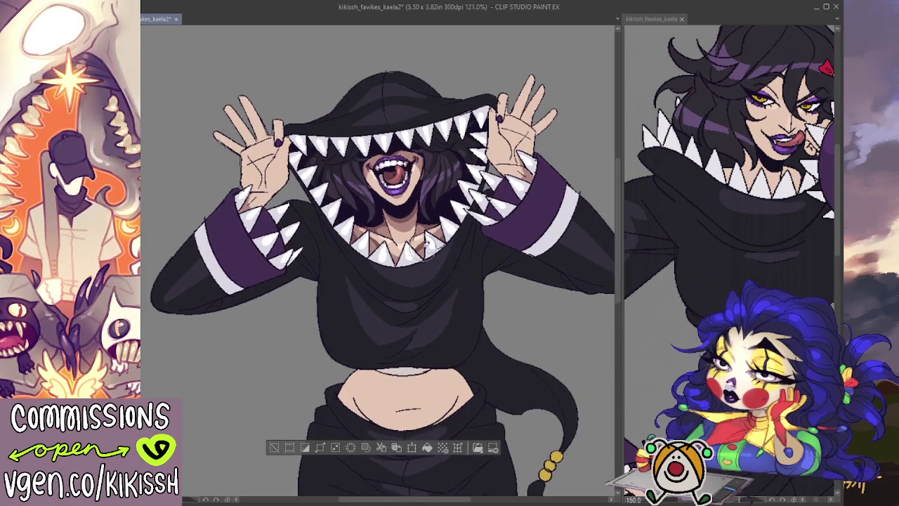
left_click_drag(489, 163, 524, 128)
left_click_drag(499, 157, 527, 128)
- Refine the left hand's sketch lines, redraw the right hand's, undo one stroke, and deselect
left_click_drag(247, 166, 274, 147)
left_click_drag(254, 180, 278, 151)
left_click_drag(251, 182, 280, 150)
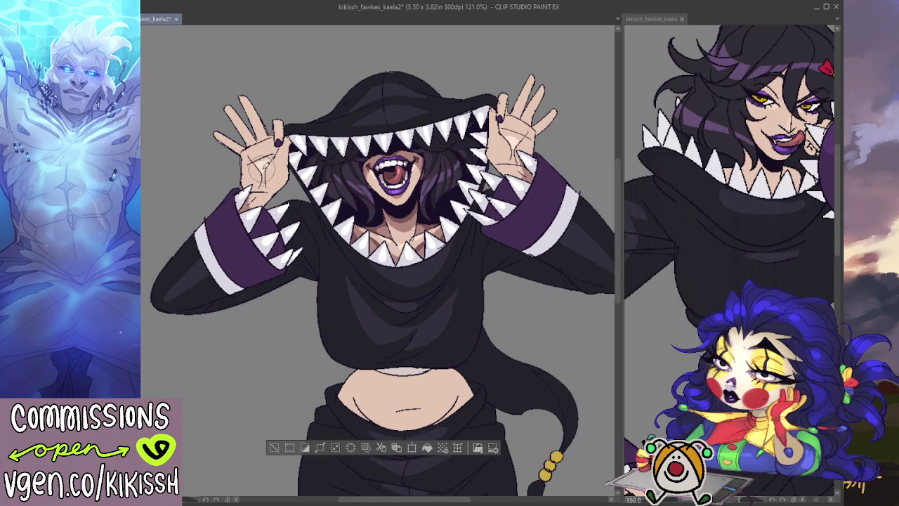
left_click_drag(252, 184, 278, 152)
left_click_drag(495, 122, 529, 148)
key("ctrl+z")
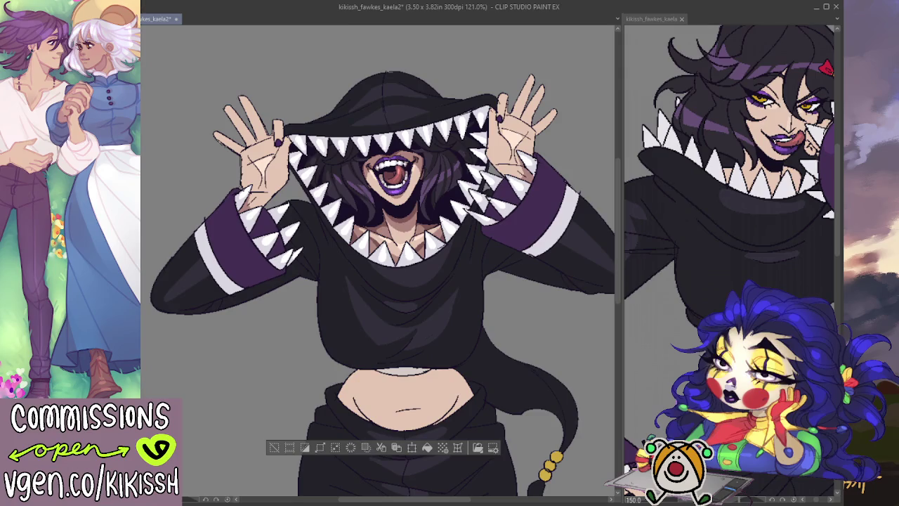
key("ctrl+d")
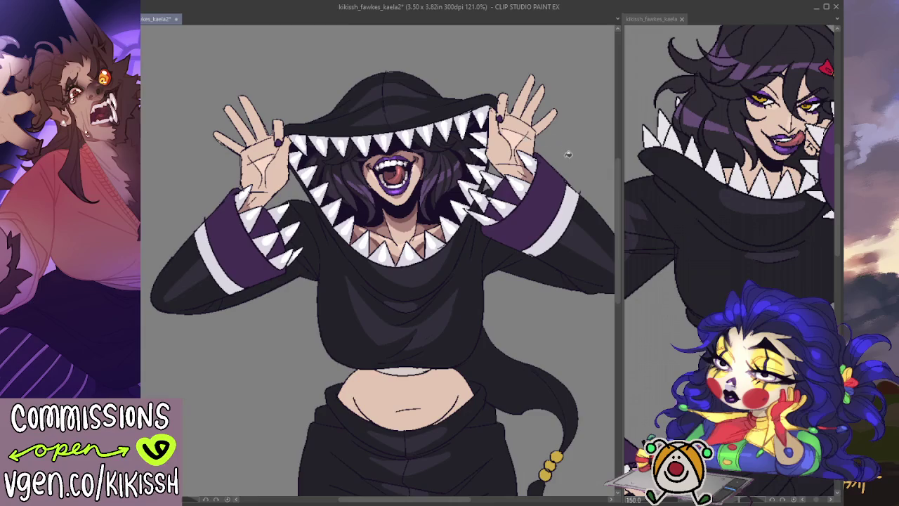
- Add a small belly highlight, then Auto Select the skin flat colour on hands, face and belly
scroll(566, 158, "down", 3)
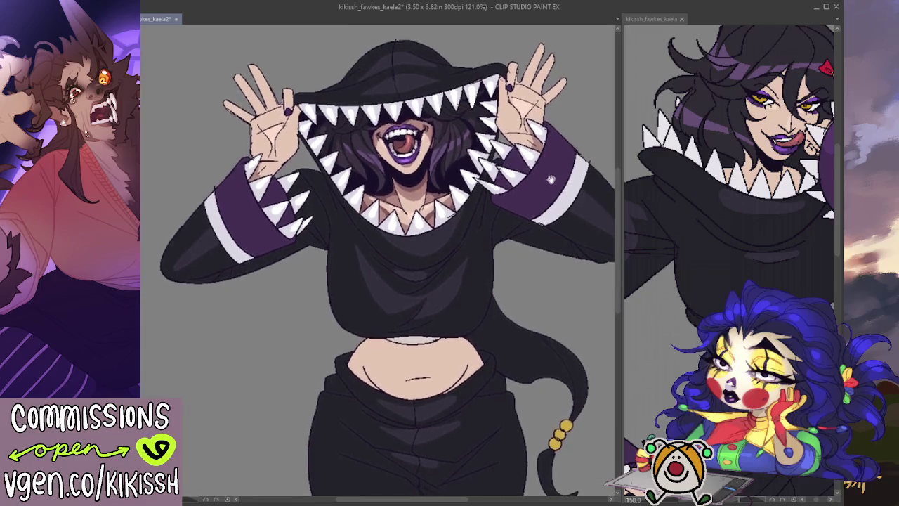
scroll(551, 180, "down", 1)
left_click_drag(404, 357, 423, 358)
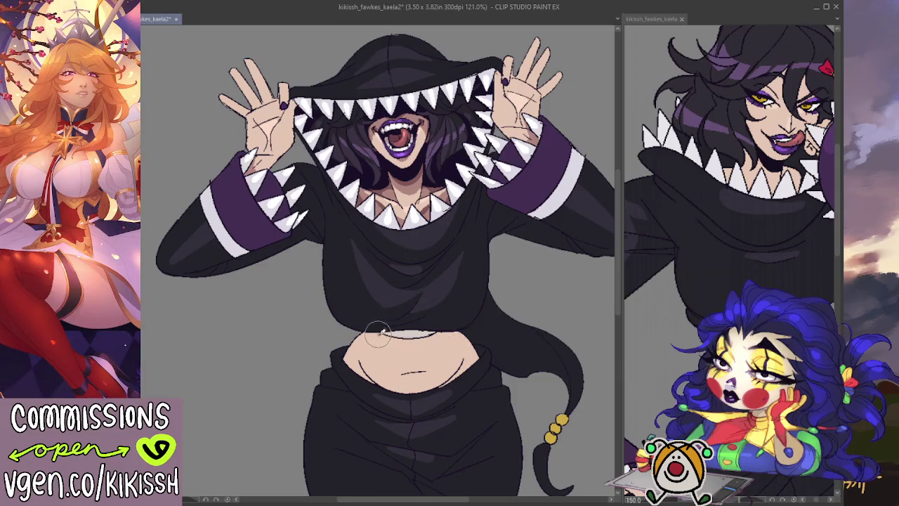
left_click(419, 327)
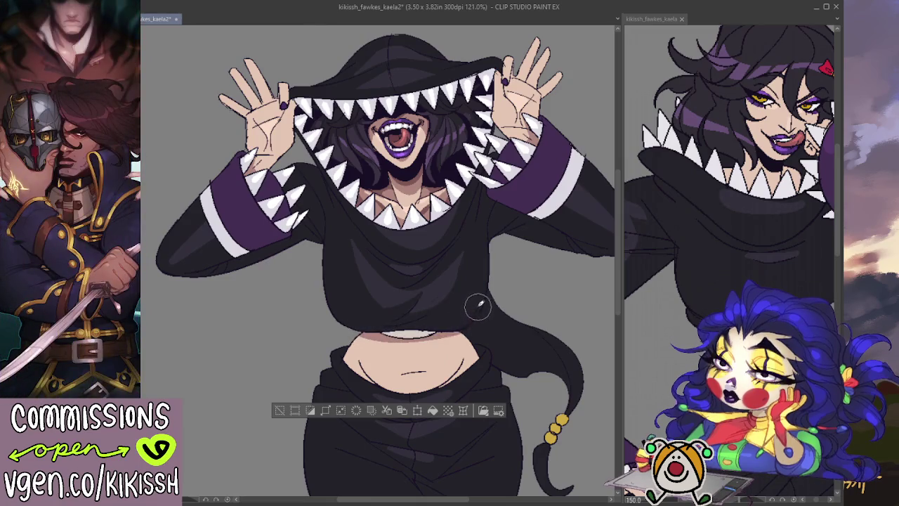
scroll(468, 298, "down", 2)
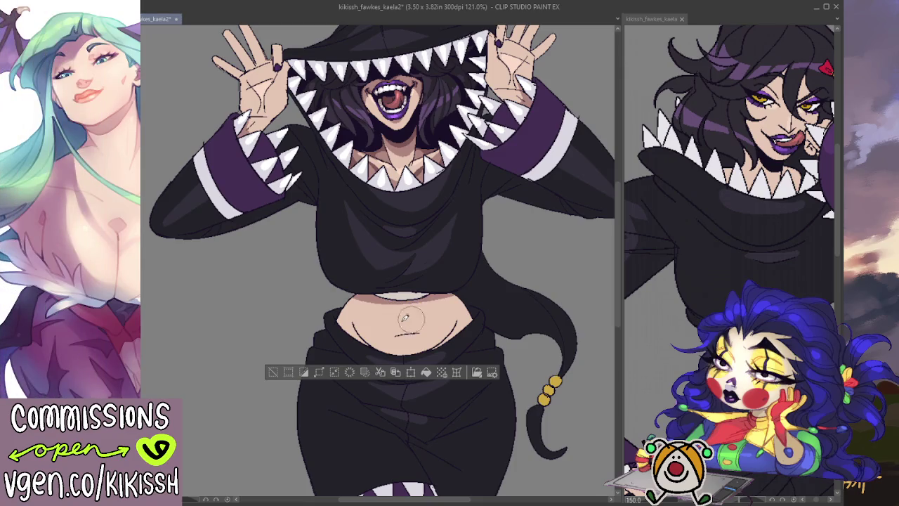
- Pan to the belly and paint a darker shading stroke along its right edge
mouse_move(467, 283)
left_mouse_down()
mouse_move(526, 261)
mouse_move(528, 283)
mouse_move(536, 281)
mouse_move(395, 301)
left_mouse_up()
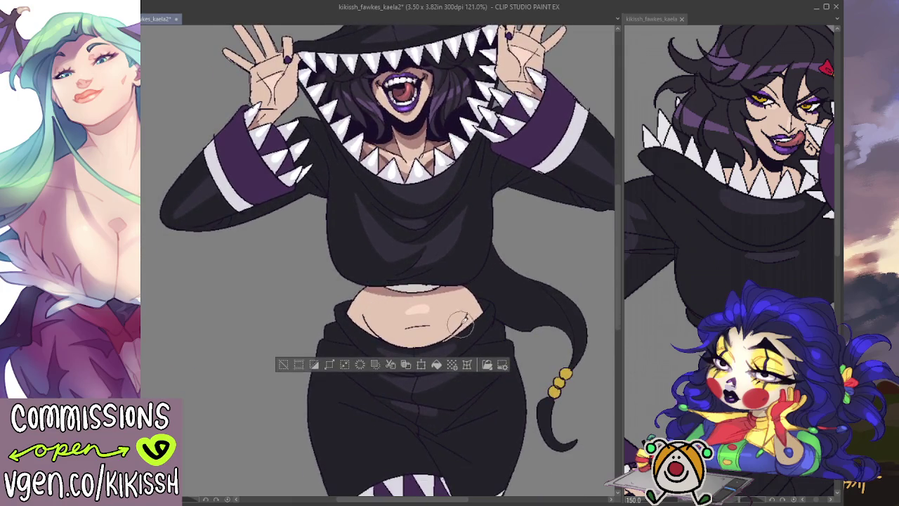
left_click_drag(467, 312, 463, 328)
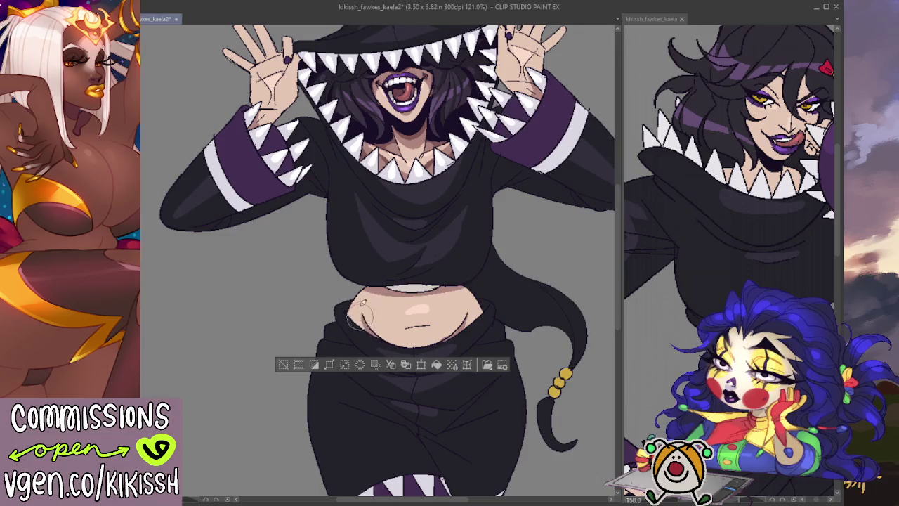
scroll(470, 237, "up", 2)
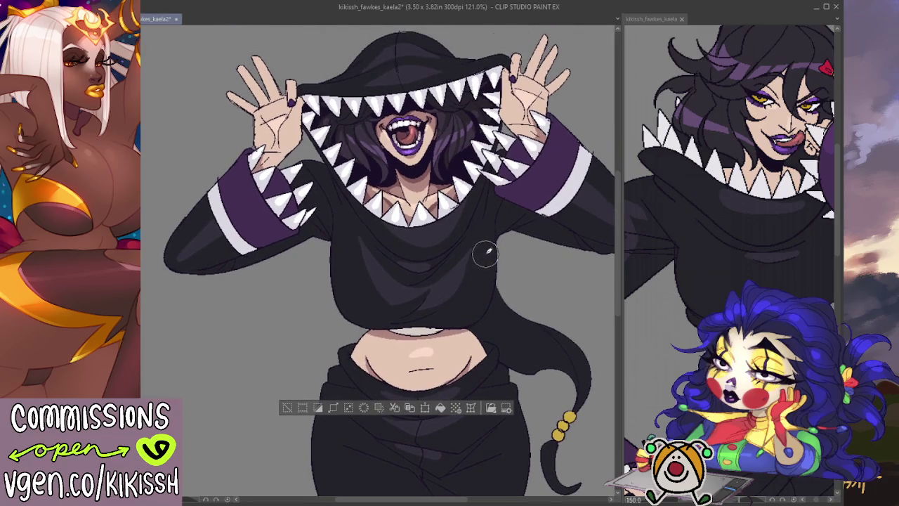
scroll(483, 257, "up", 1)
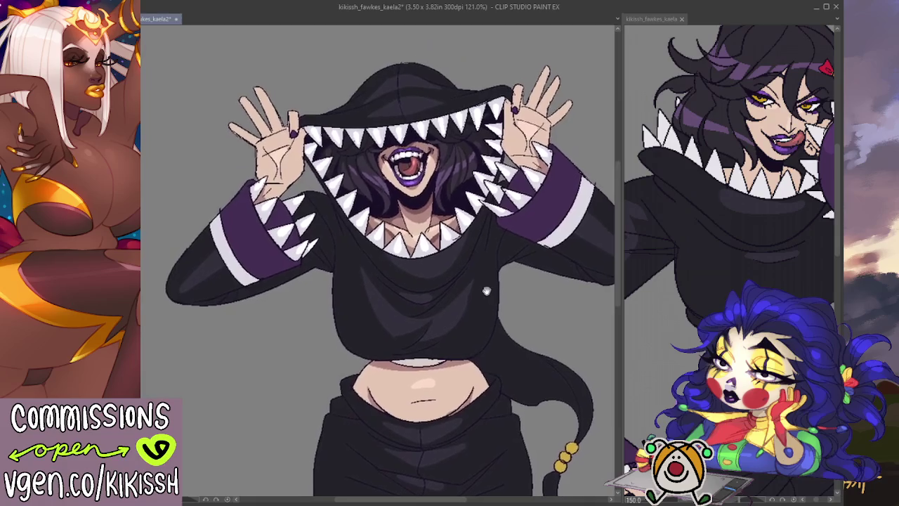
scroll(478, 279, "down", 1)
scroll(480, 271, "down", 1)
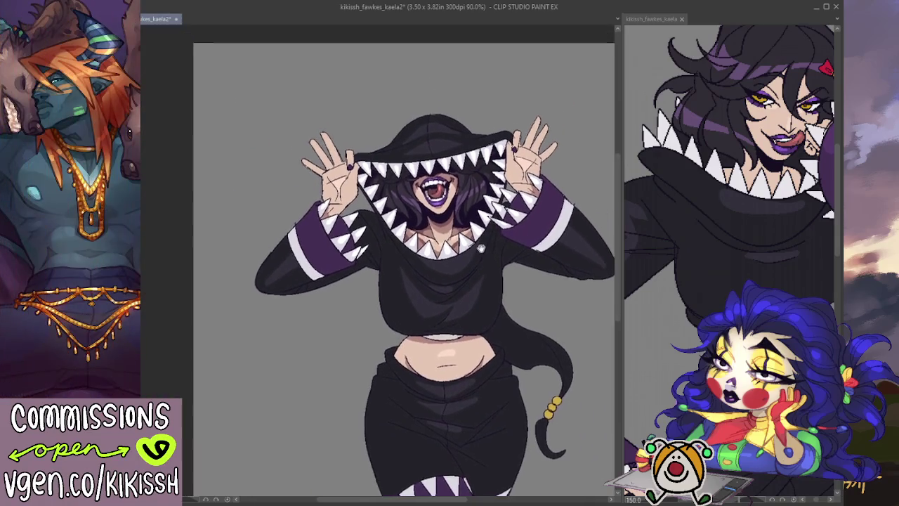
scroll(481, 257, "down", 1)
scroll(439, 198, "up", 2)
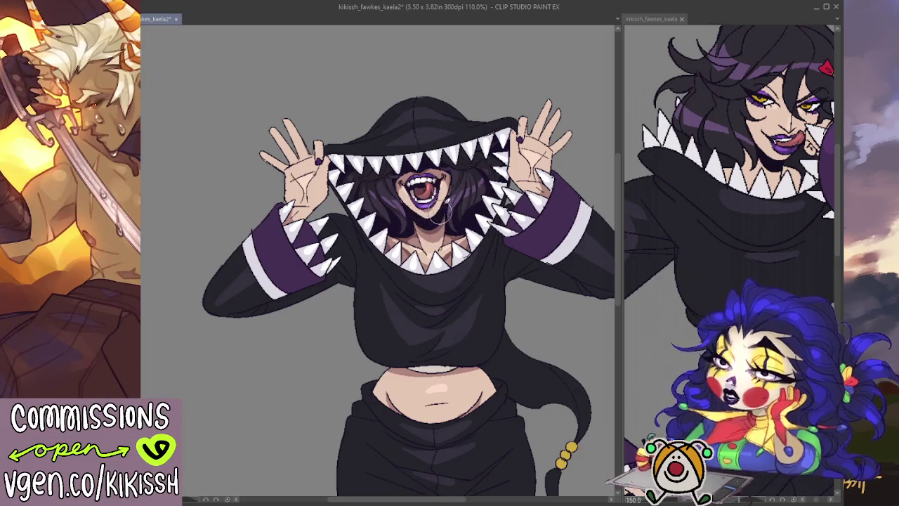
left_click_drag(436, 212, 264, 212)
left_click_drag(462, 247, 569, 233)
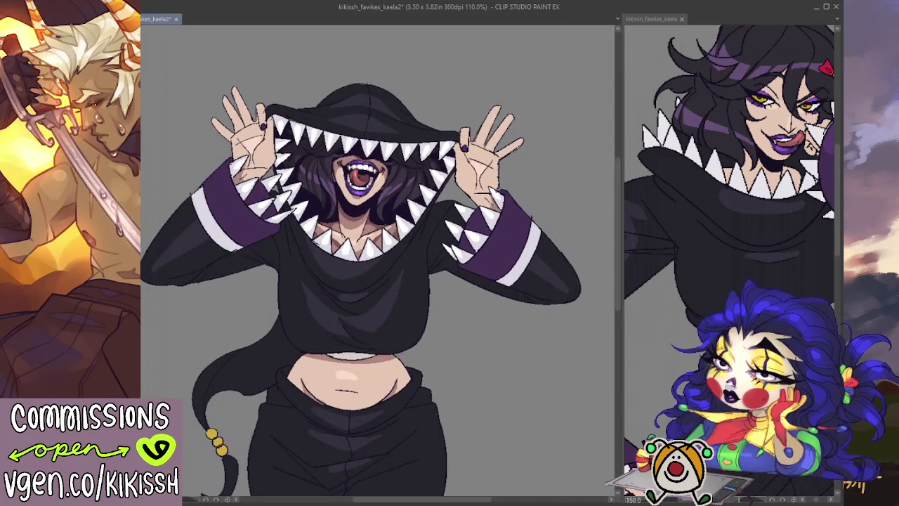
scroll(300, 118, "up", 1)
scroll(300, 118, "up", 1)
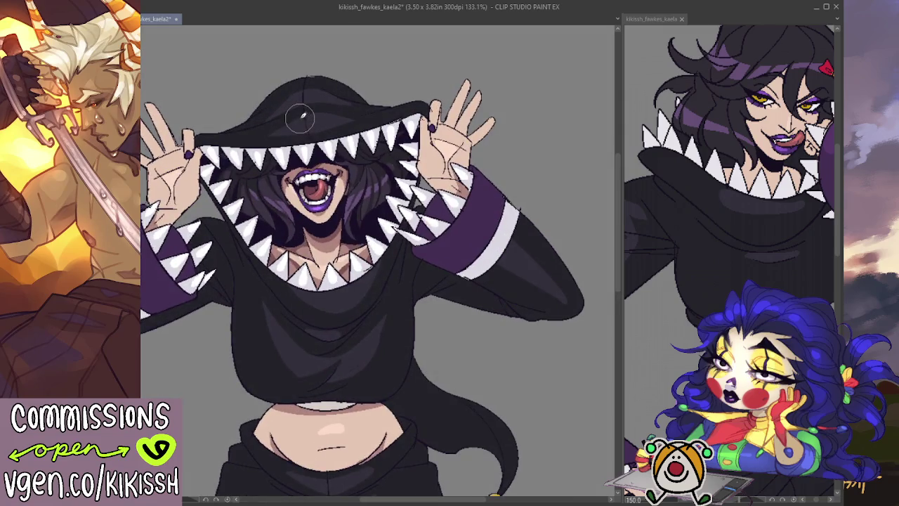
left_click_drag(300, 118, 328, 155)
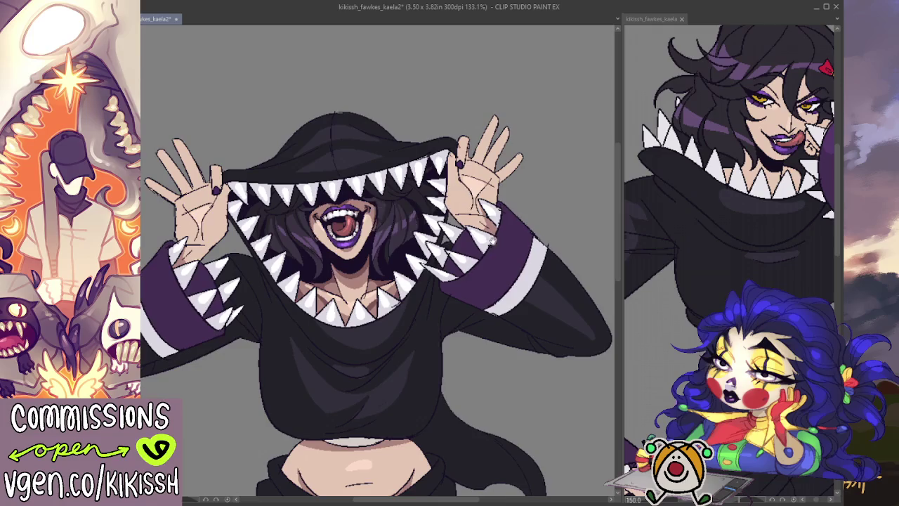
scroll(464, 211, "down", 1)
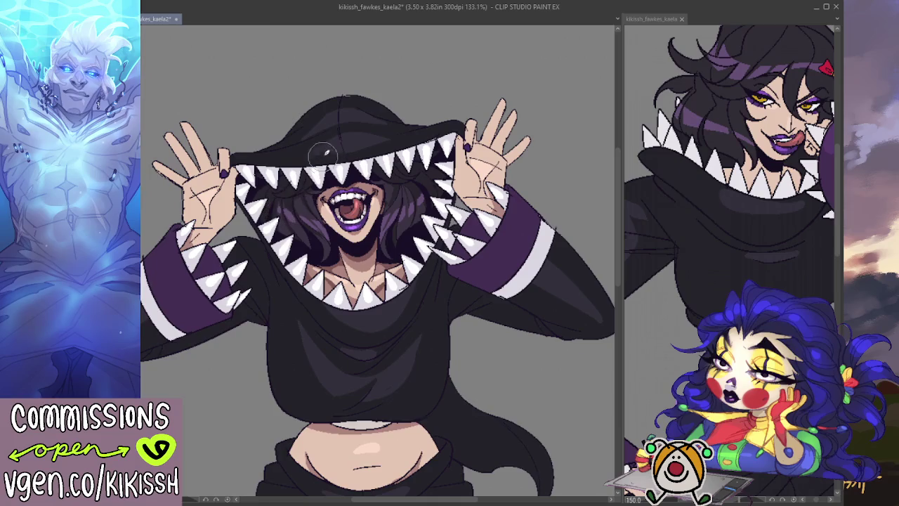
scroll(343, 128, "down", 2)
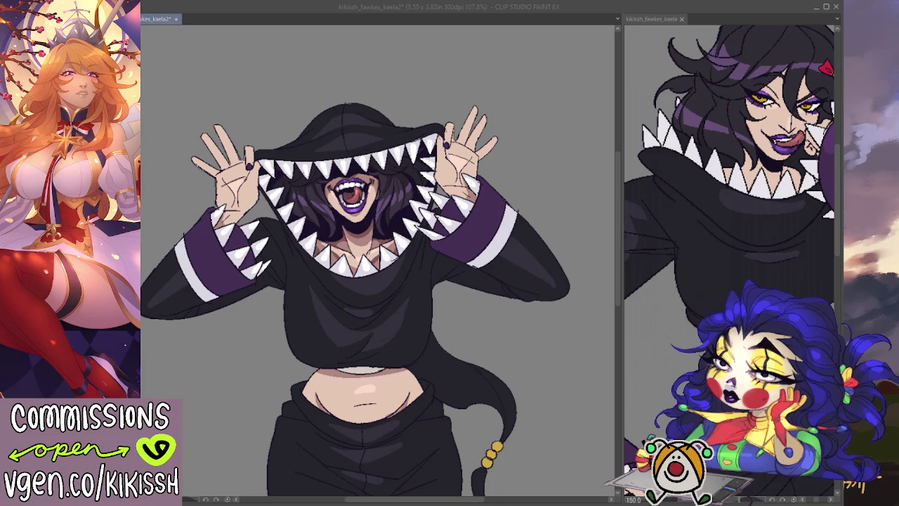
left_click(391, 332)
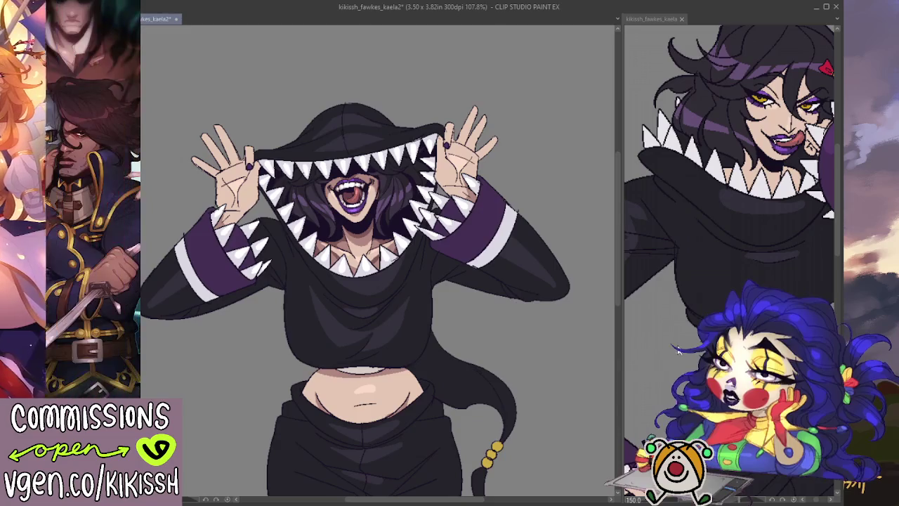
left_click(702, 211)
scroll(576, 352, "down", 3)
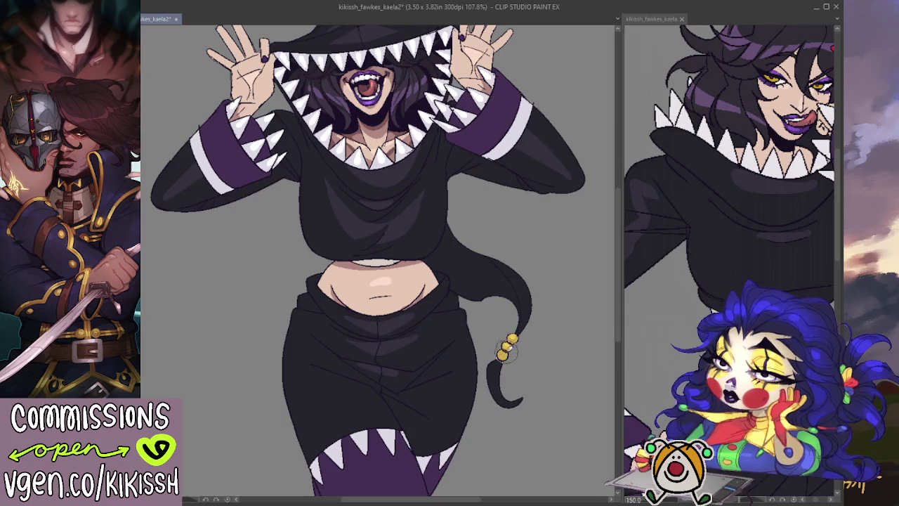
scroll(519, 326, "down", 1)
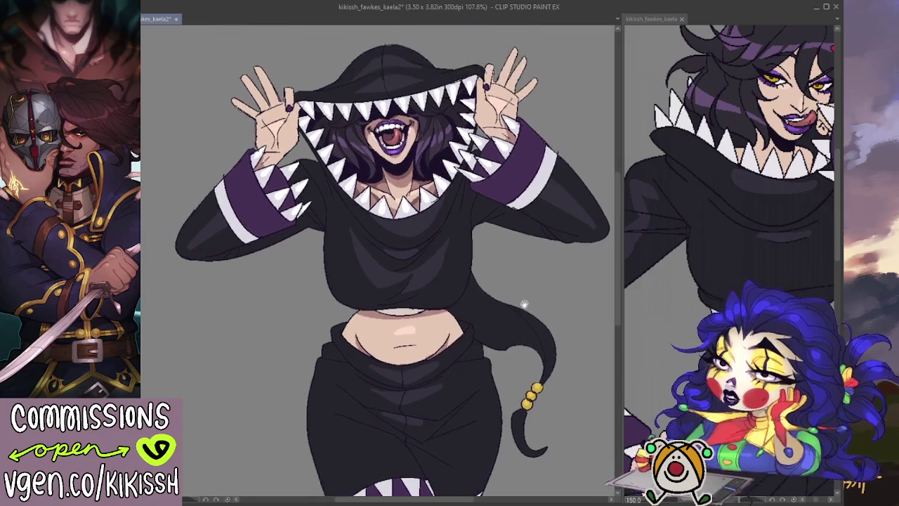
scroll(523, 316, "down", 1)
scroll(525, 308, "down", 1)
left_click_drag(525, 308, 517, 315)
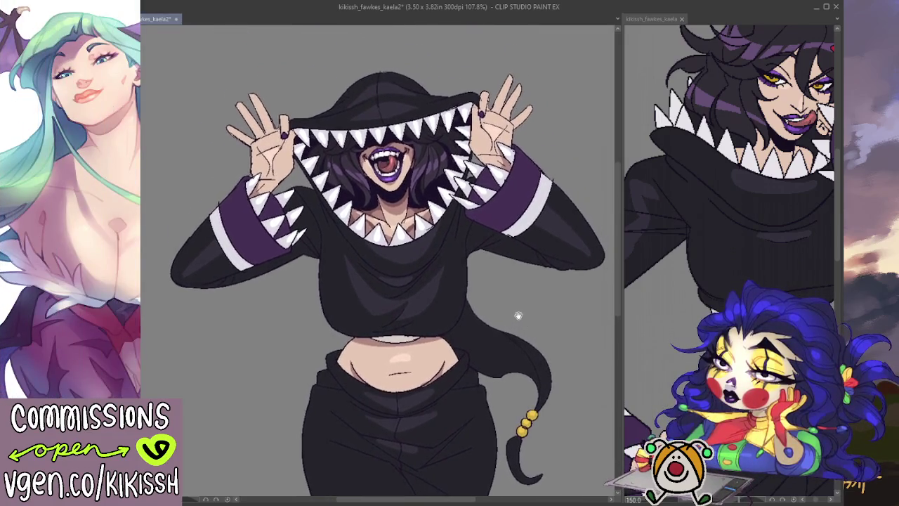
left_click_drag(505, 182, 513, 197)
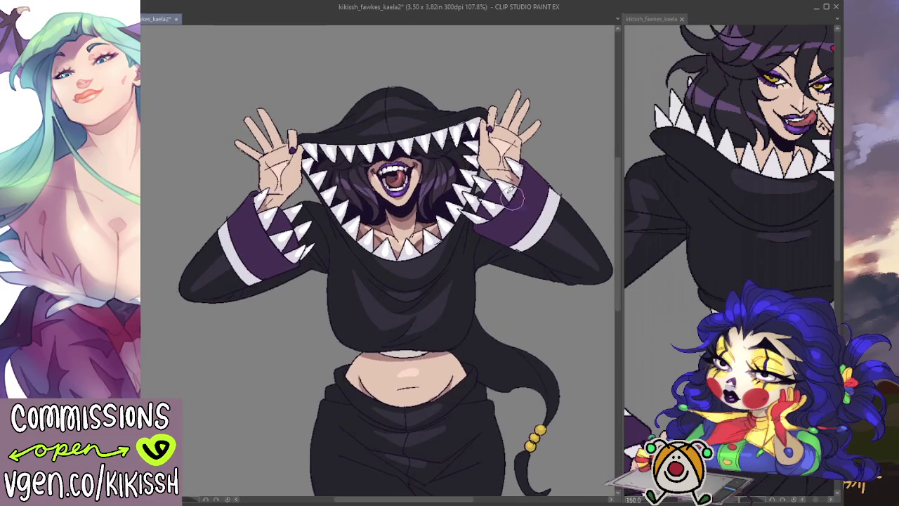
left_click_drag(556, 356, 535, 236)
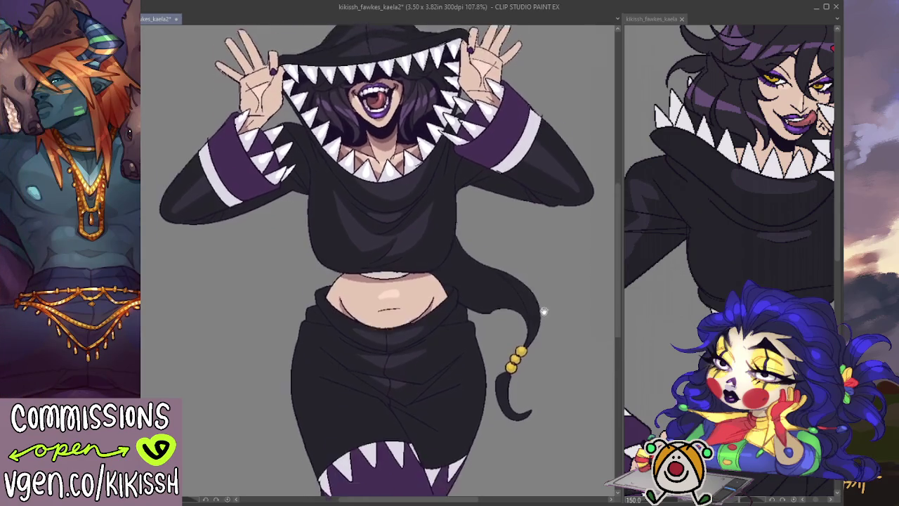
left_click(650, 301)
scroll(650, 300, "down", 2)
- Return to the working drawing kikissh_fawkes_kaela2 and restore the earlier selection
scroll(729, 262, "down", 1)
scroll(729, 262, "down", 1)
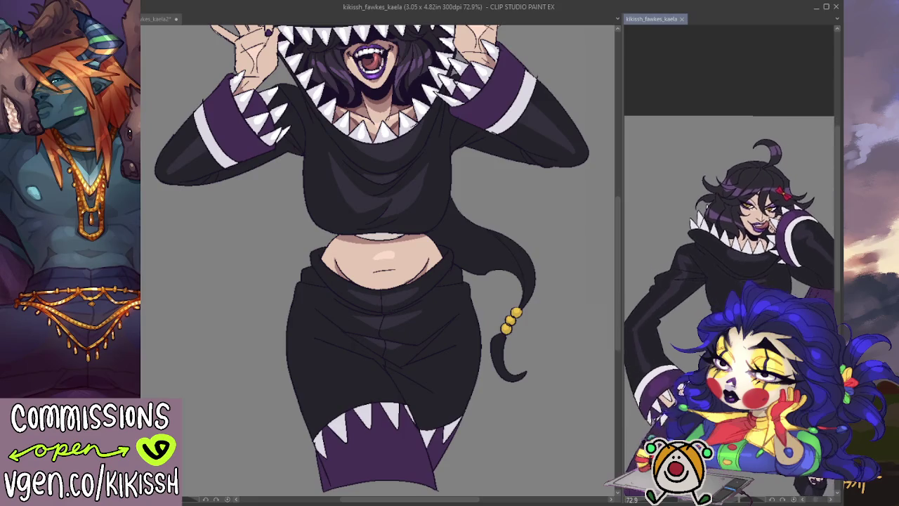
left_click(551, 361)
left_click_drag(551, 361, 566, 380)
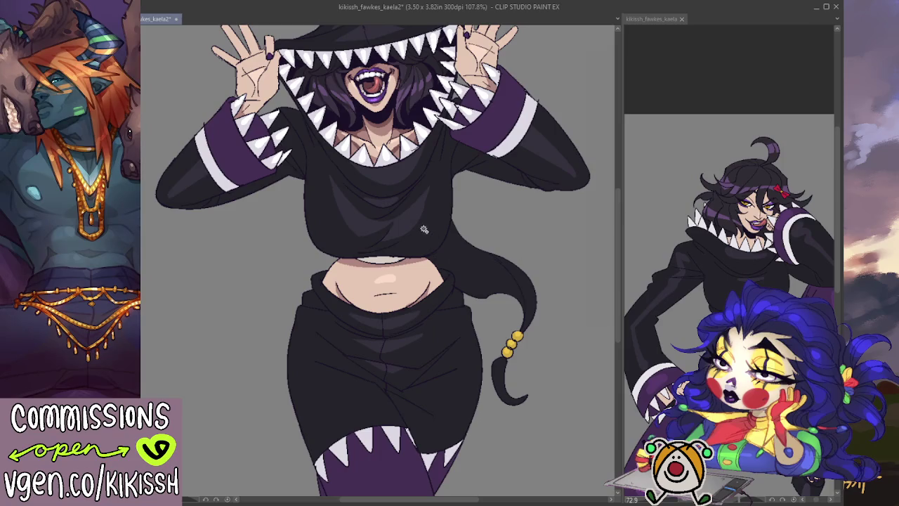
key("ctrl+a")
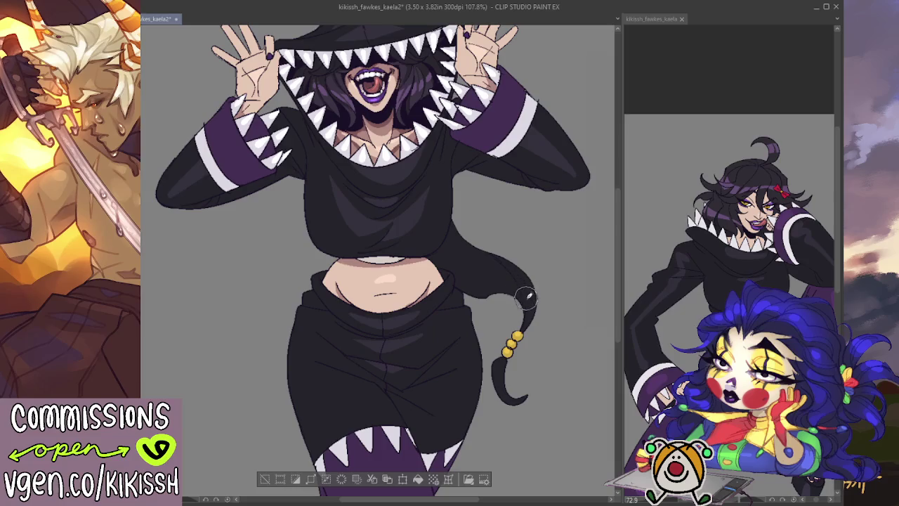
- Thicken the dark tail near the waist with extra black fill
left_click_drag(528, 306, 458, 254)
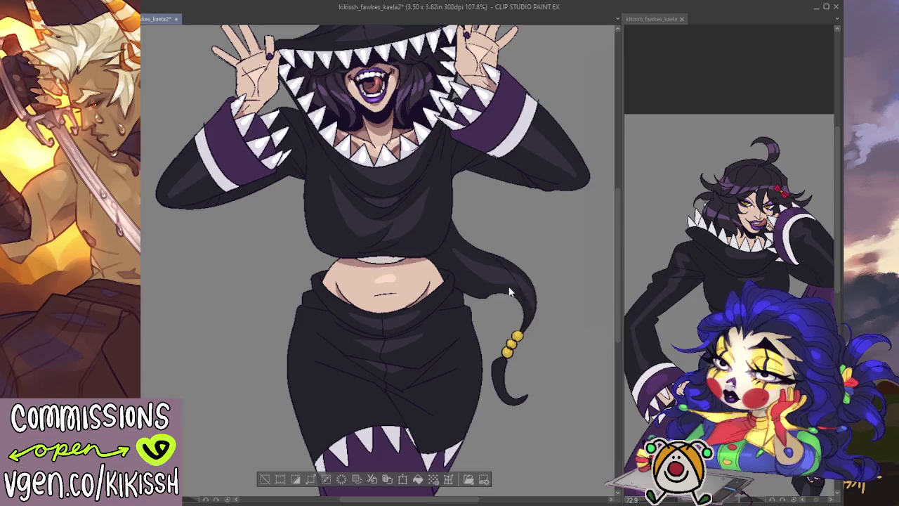
left_click_drag(510, 292, 472, 268)
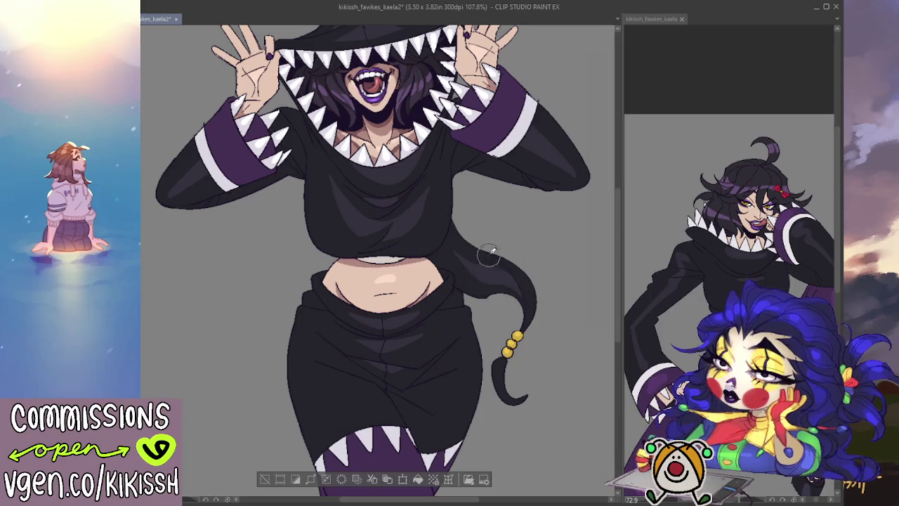
left_click_drag(324, 175, 360, 223)
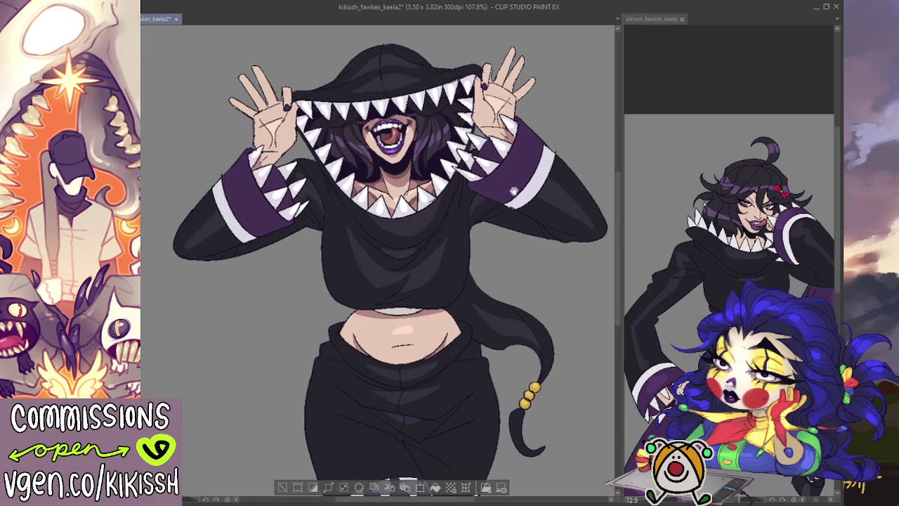
left_click_drag(509, 198, 478, 193)
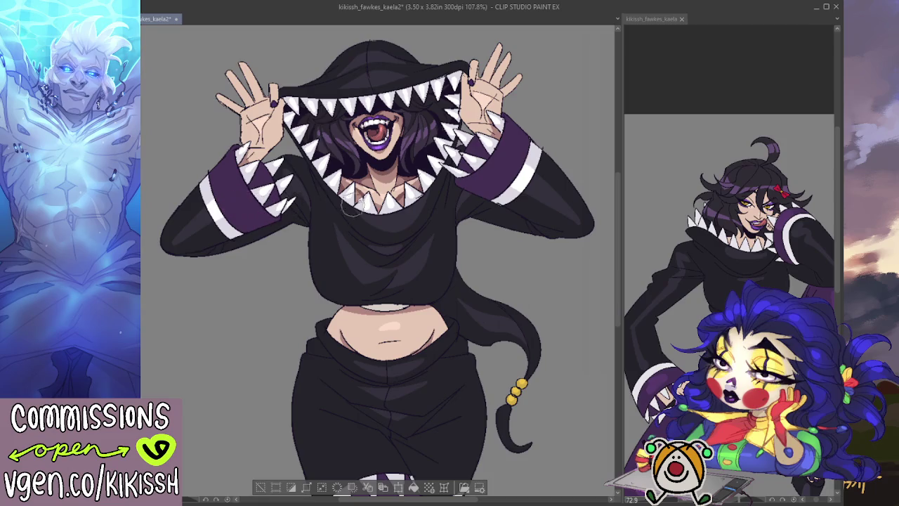
- Check the reference, then deepen and even out the purple on the right cuff
key("ctrl+d")
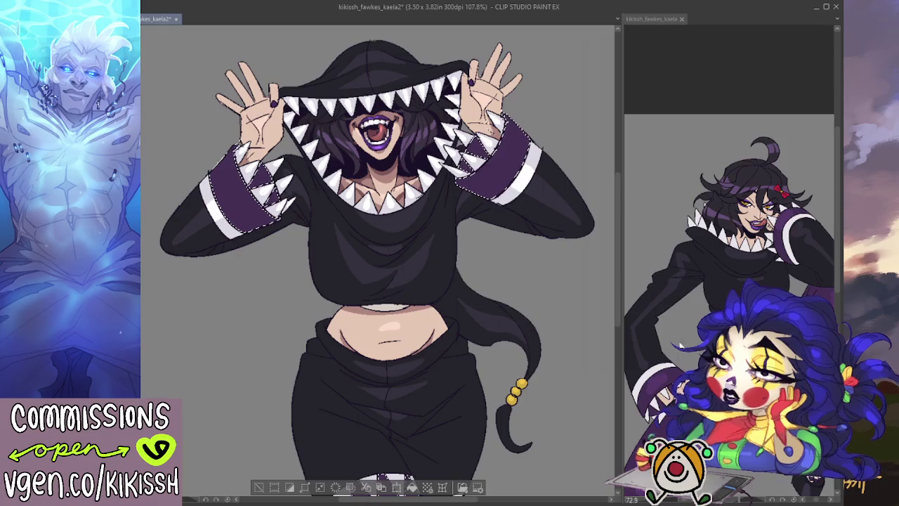
key("ctrl+Tab")
key("ctrl+Tab")
key("ctrl+shift+d")
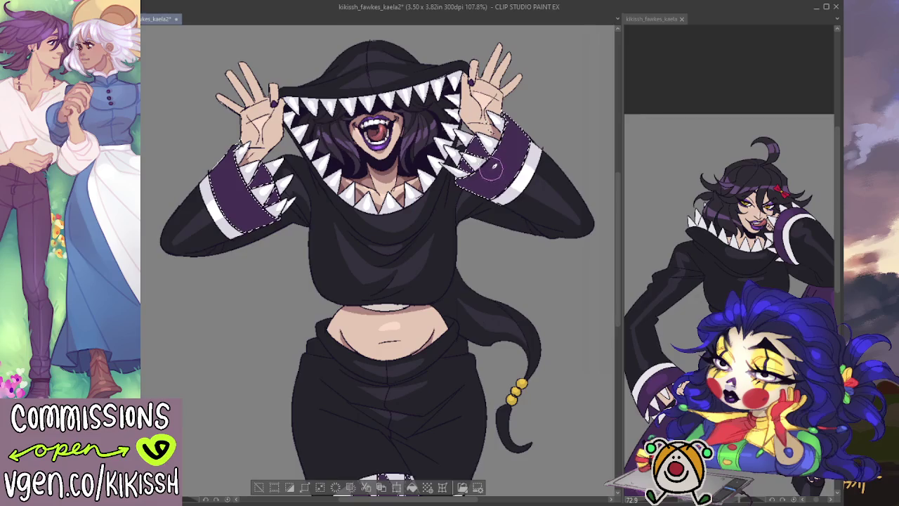
left_click_drag(518, 156, 514, 169)
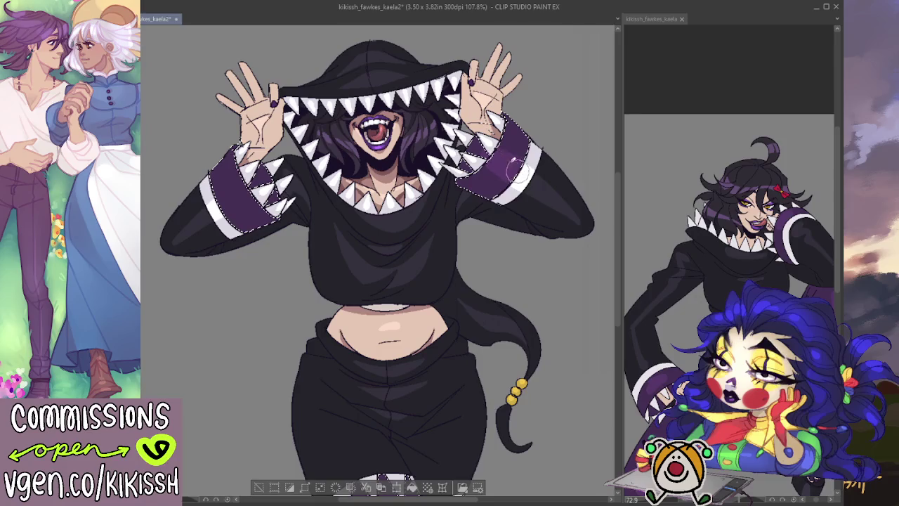
left_click_drag(517, 163, 505, 149)
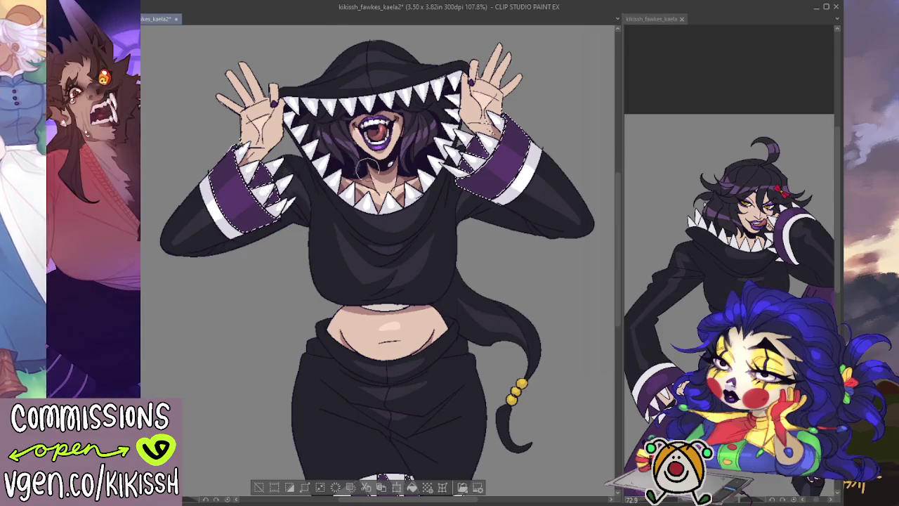
- Deselect and touch up the left cuff's purple near the wrist
key("ctrl+d")
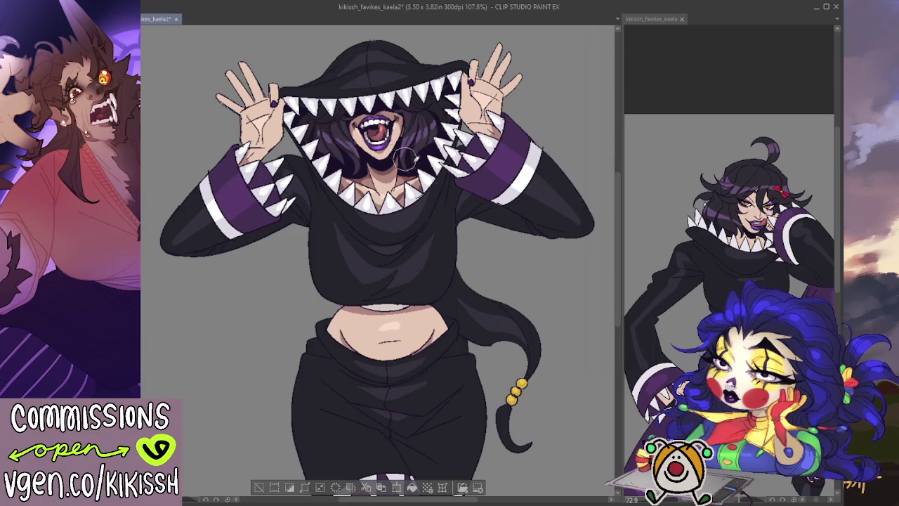
left_click_drag(542, 248, 538, 288)
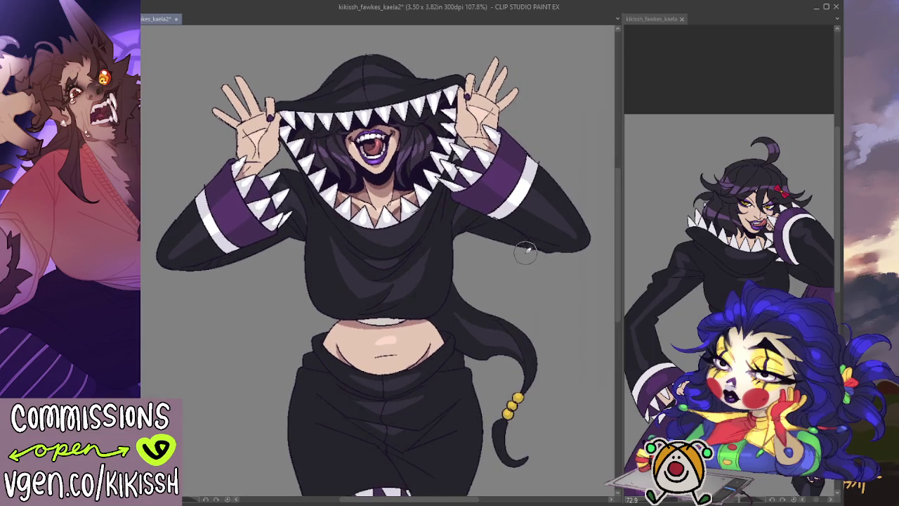
left_click_drag(526, 252, 532, 273)
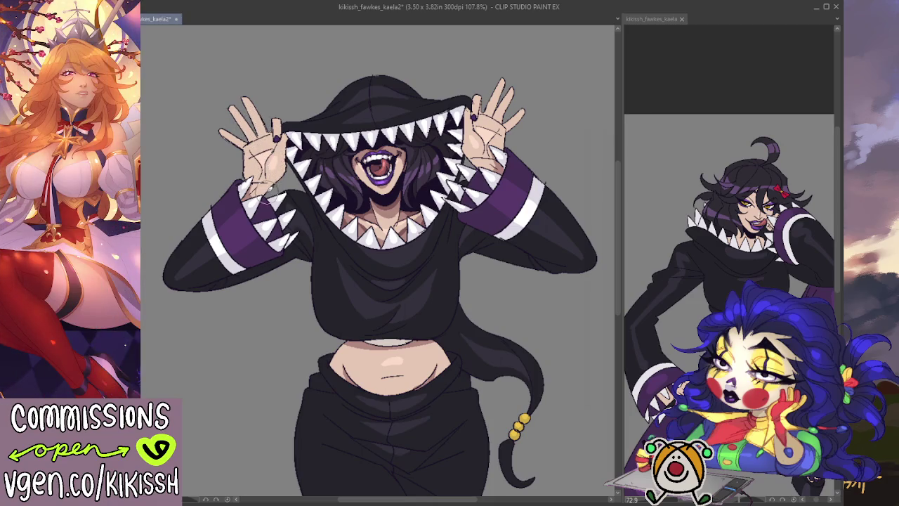
left_click_drag(254, 184, 258, 191)
left_click_drag(531, 161, 535, 169)
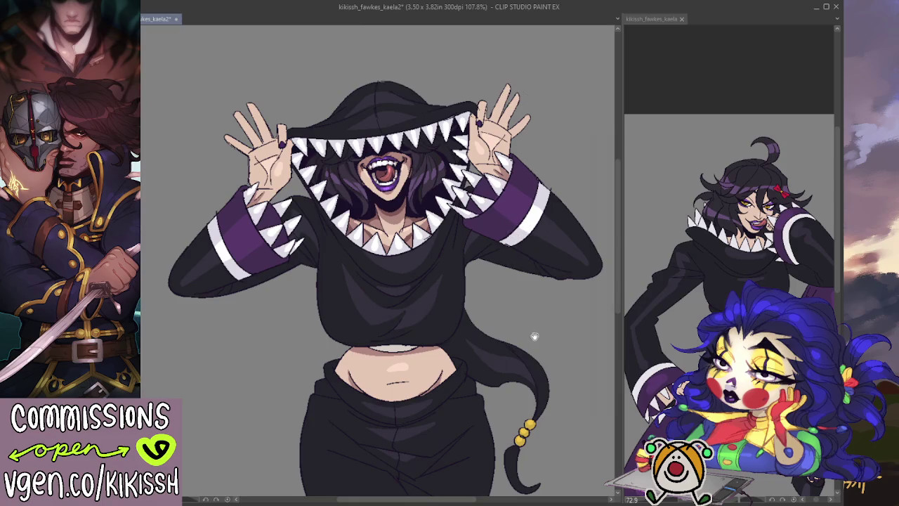
scroll(529, 210, "down", 3)
- Select the purple areas and brush lighter purple shading onto the pant hem
scroll(529, 199, "down", 3)
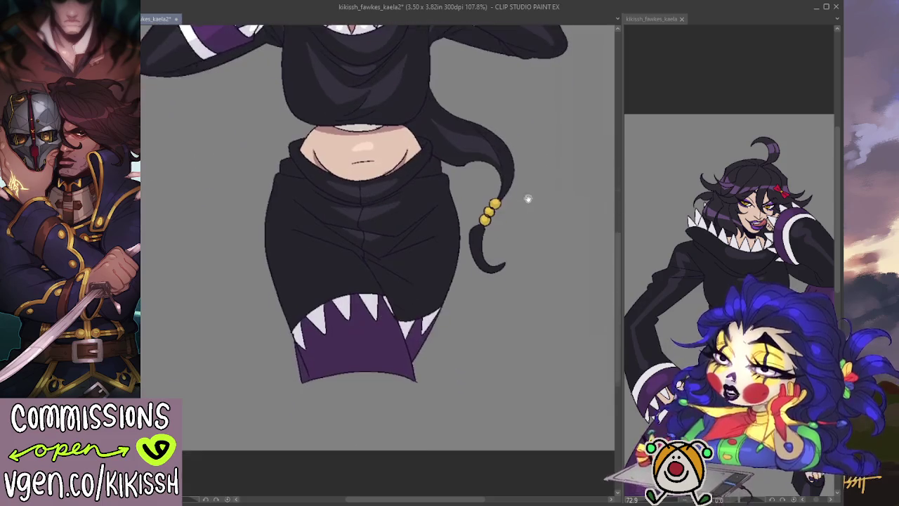
left_click(377, 340)
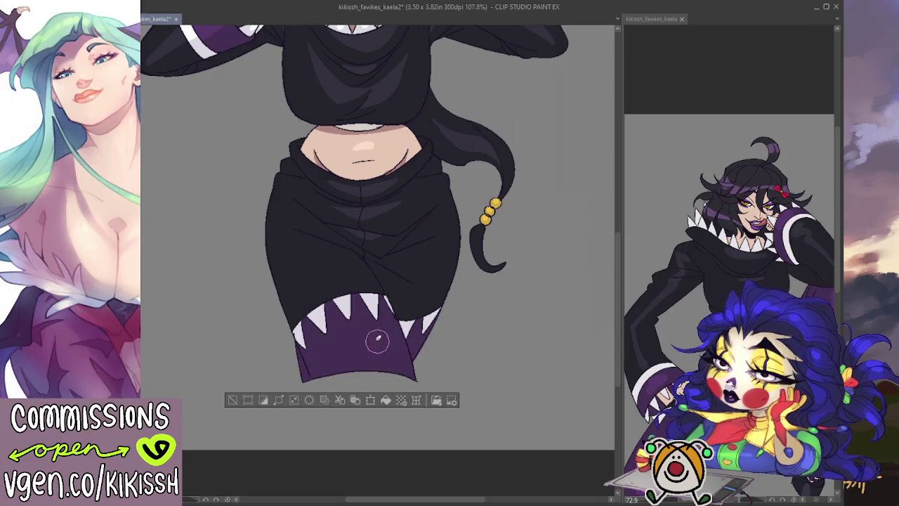
left_click_drag(344, 316, 363, 374)
left_click_drag(342, 309, 385, 382)
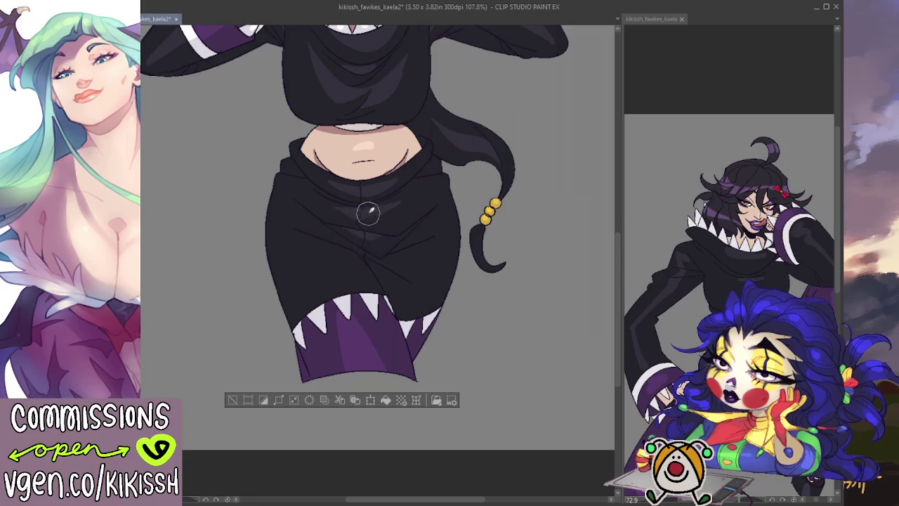
key("w")
left_click(435, 284)
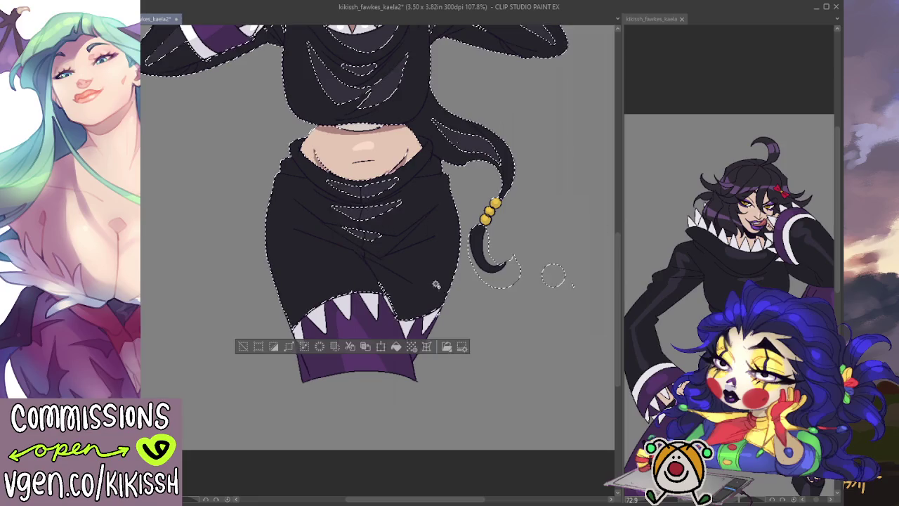
key("ctrl+d")
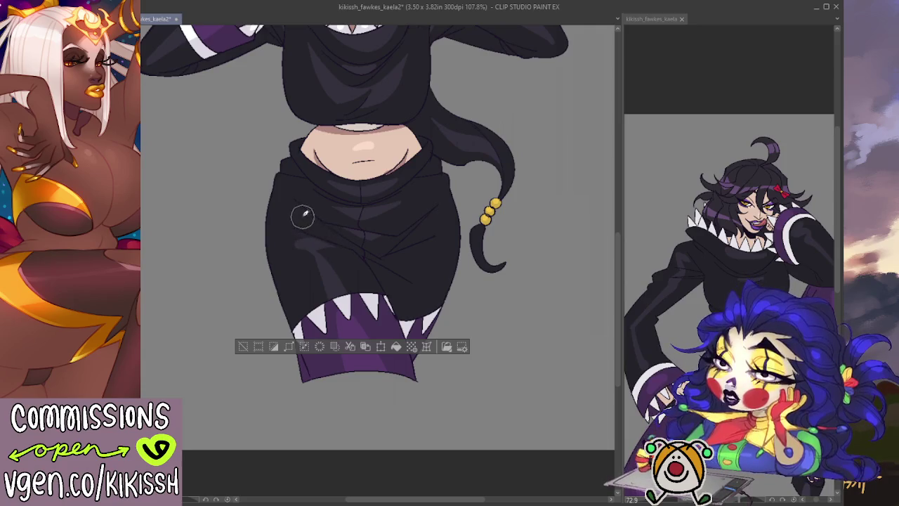
- Reselect the sleeve stripes and shade the white shark teeth along the sleeve grey
left_click_drag(497, 183, 555, 333)
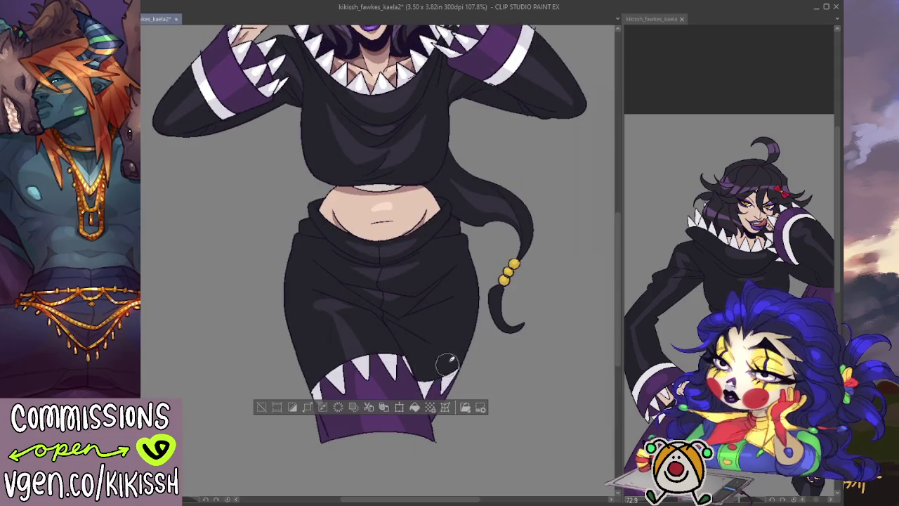
scroll(460, 297, "down", 1)
left_click_drag(460, 297, 502, 351)
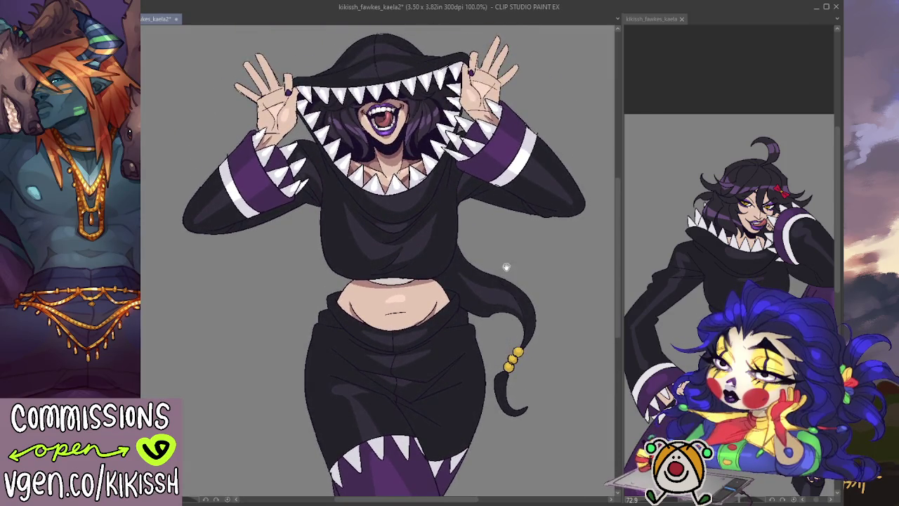
scroll(498, 267, "up", 1)
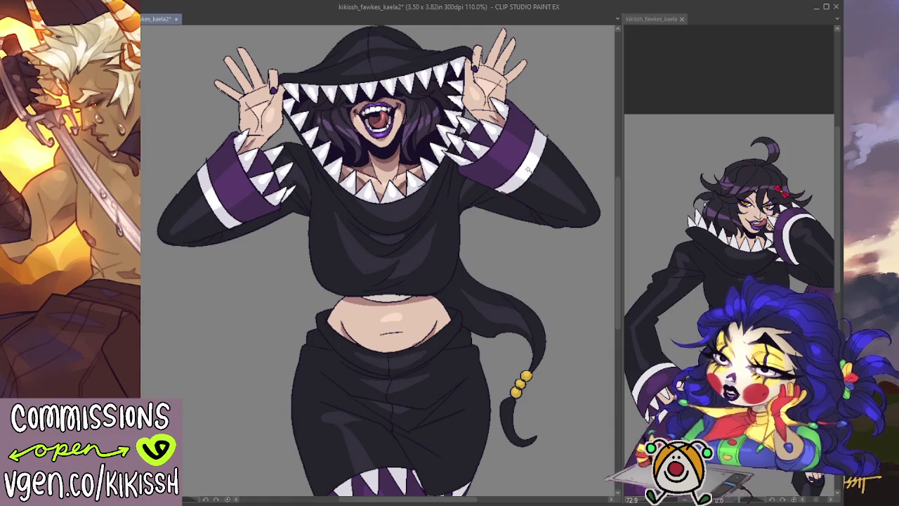
key("ctrl+shift+d")
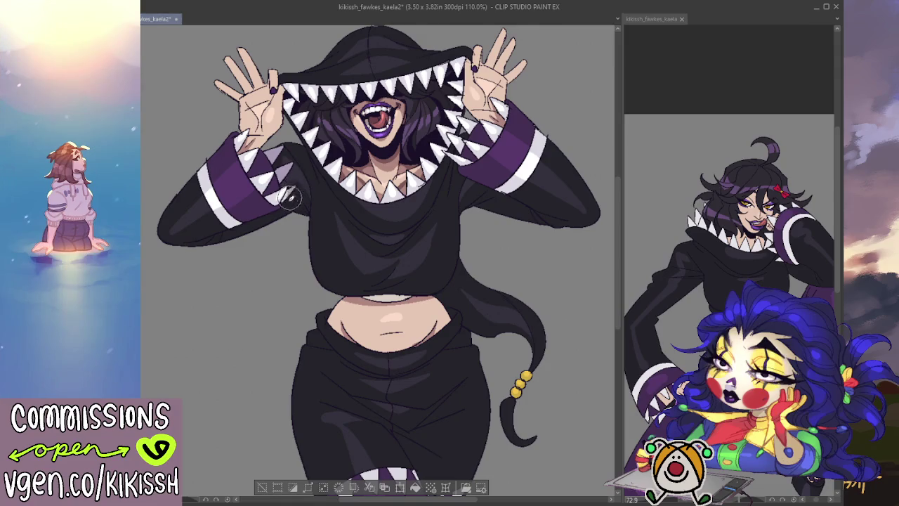
mouse_move(451, 144)
left_mouse_down()
mouse_move(465, 123)
mouse_move(472, 127)
left_mouse_up()
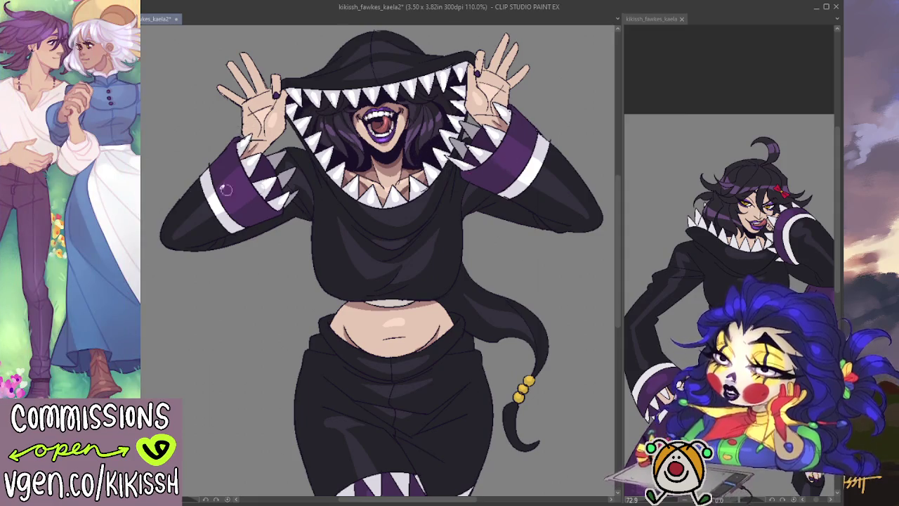
scroll(506, 166, "down", 1)
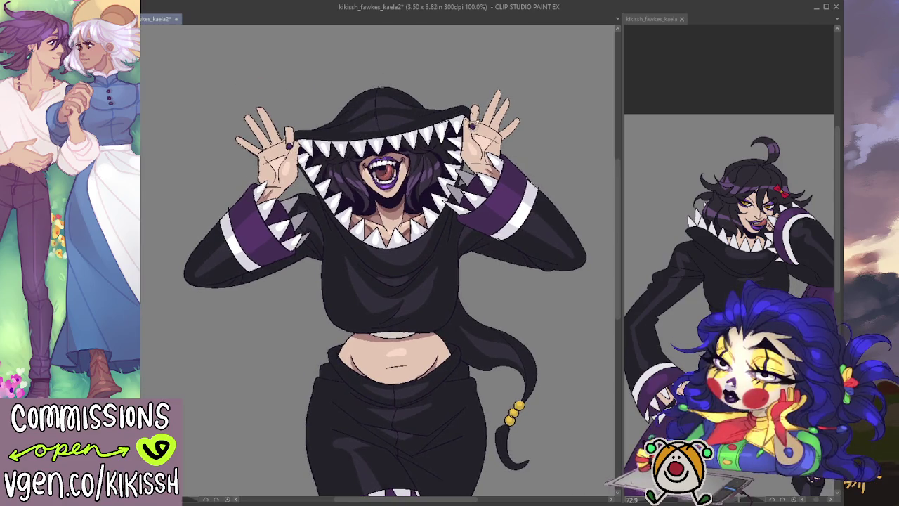
left_click_drag(486, 88, 479, 74)
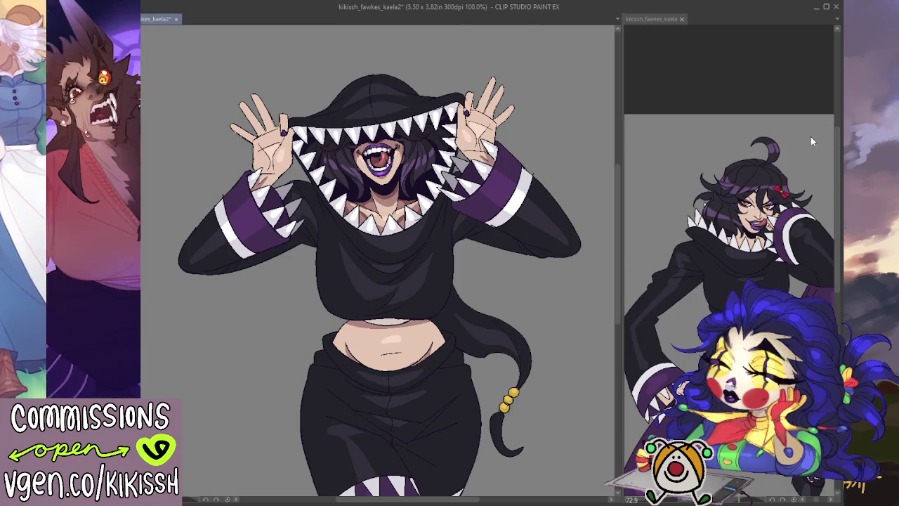
- Zoom the canvas from 80.2% to 133.1% on the upper body and reframe vertically
left_click_drag(563, 234, 544, 182)
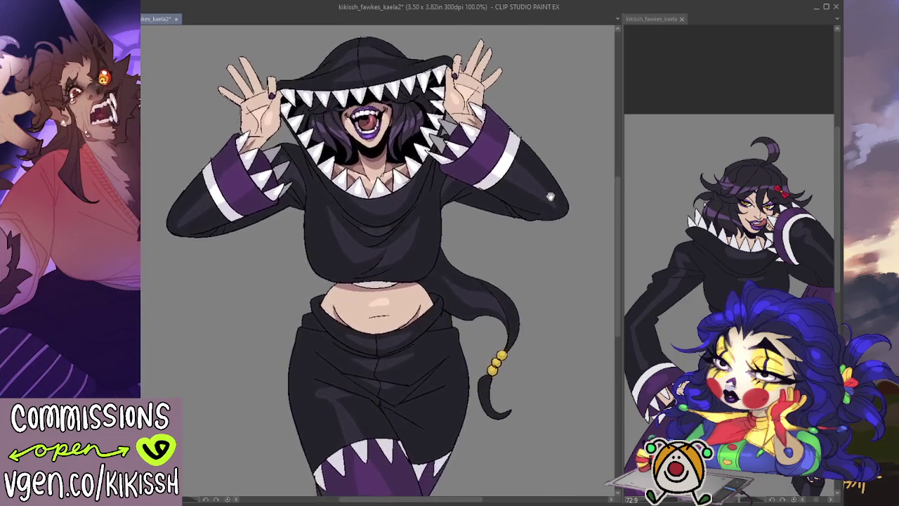
scroll(530, 200, "down", 1)
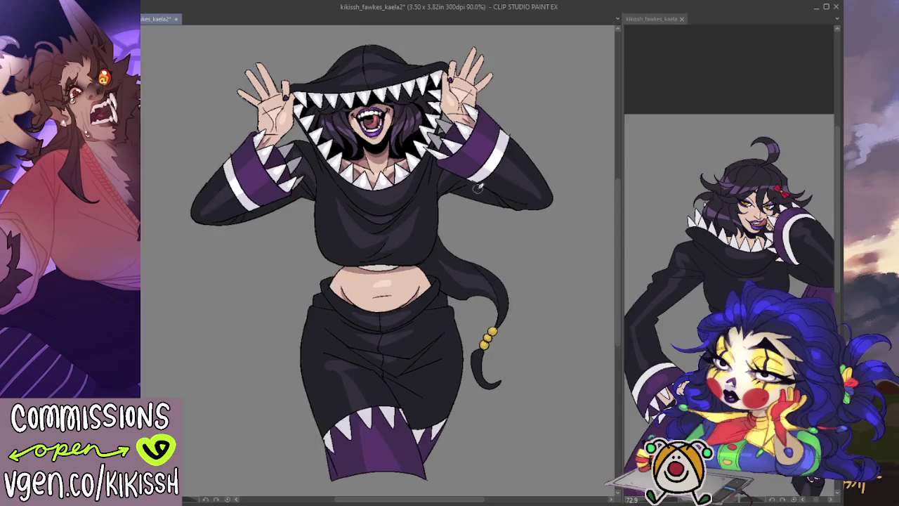
scroll(437, 163, "up", 1)
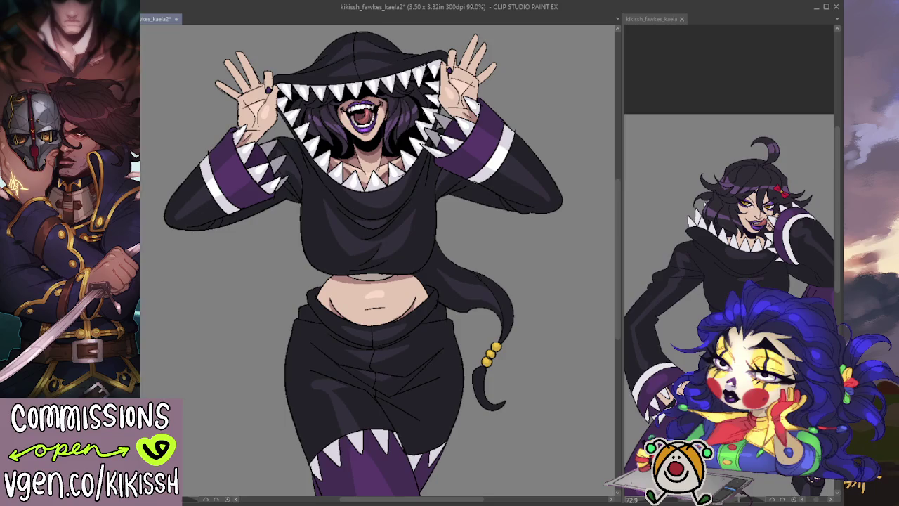
scroll(231, 317, "down", 2)
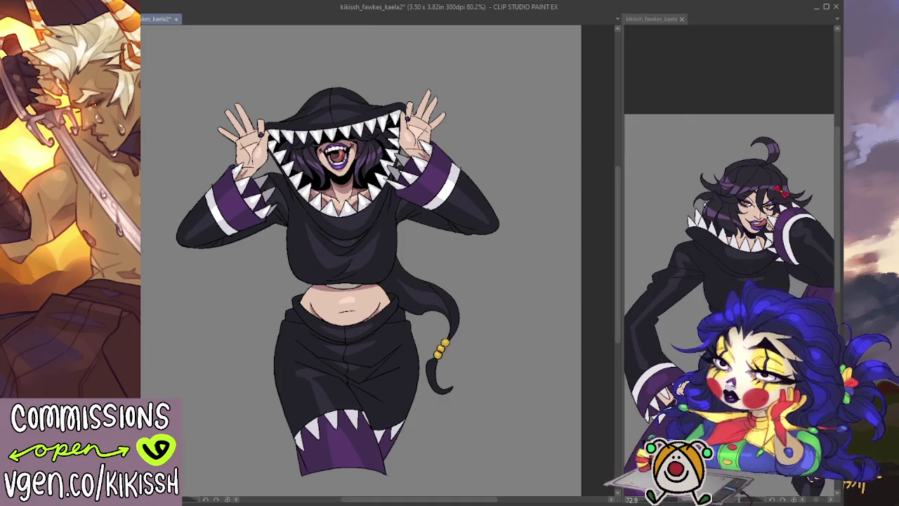
scroll(323, 231, "up", 2)
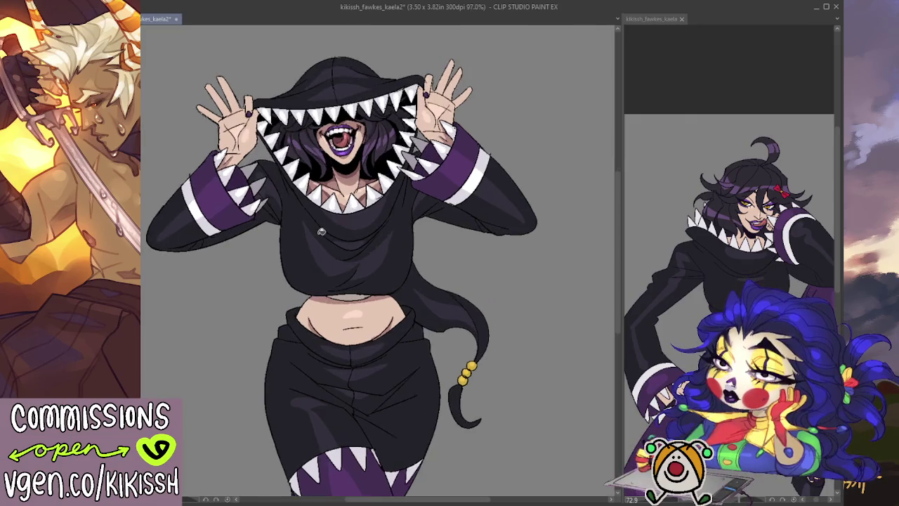
scroll(324, 231, "up", 2)
scroll(323, 232, "up", 1)
left_click_drag(618, 188, 617, 169)
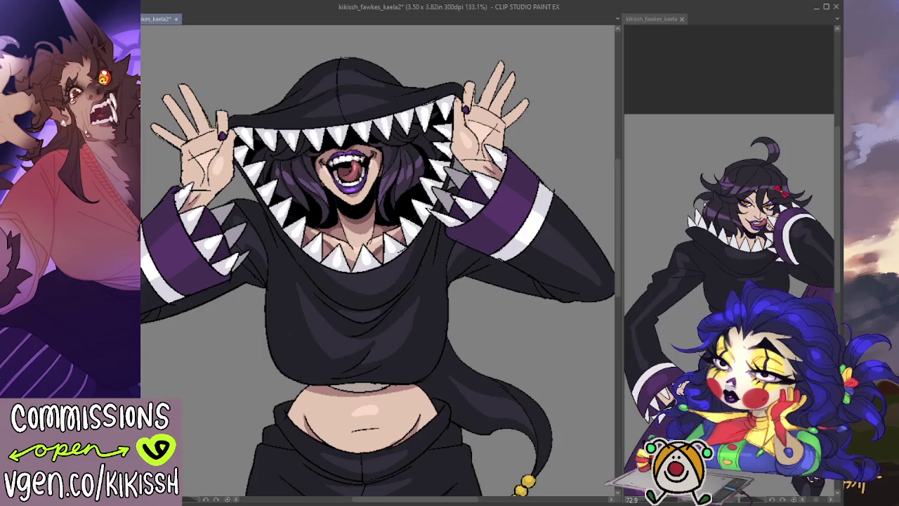
- Select everything painted on the character's layer
left_click(582, 143)
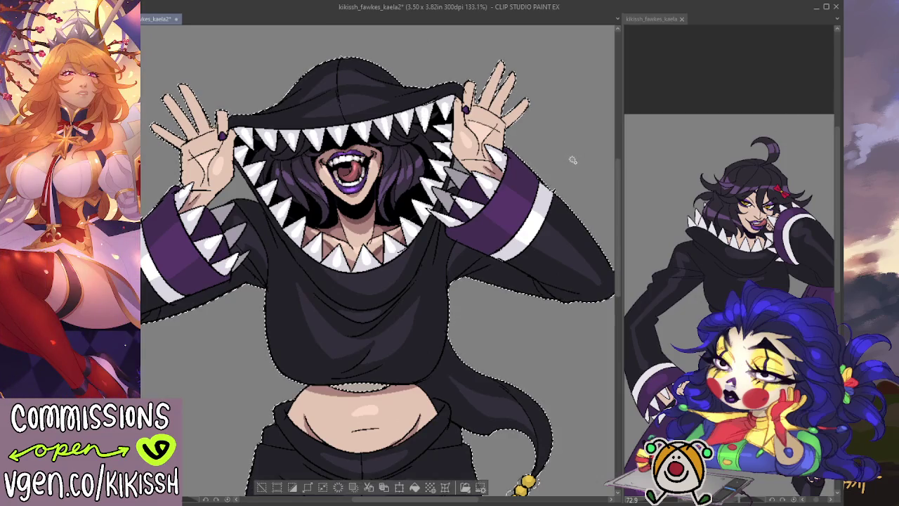
key("ctrl+d")
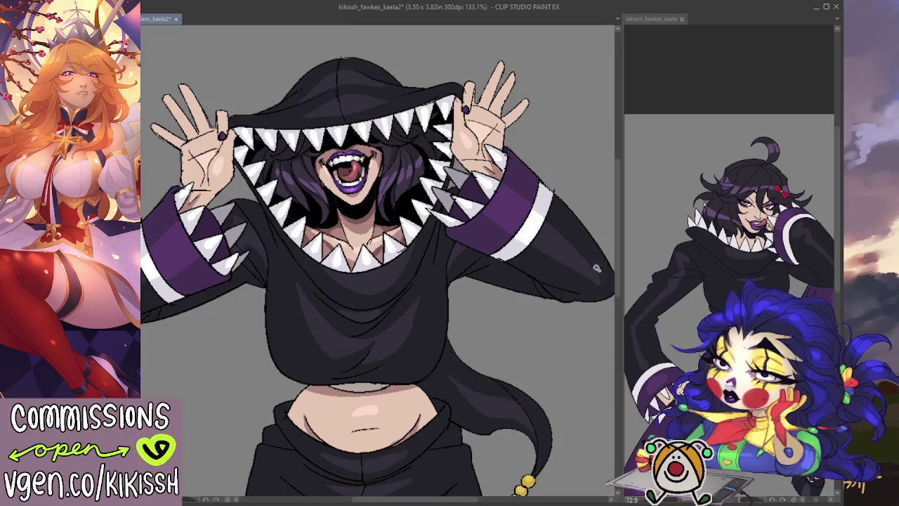
left_click(238, 199)
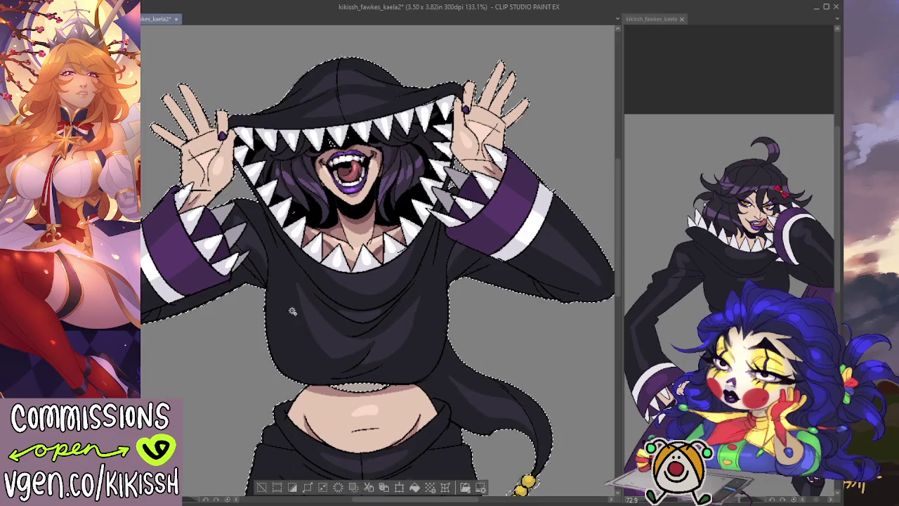
key("ctrl+d")
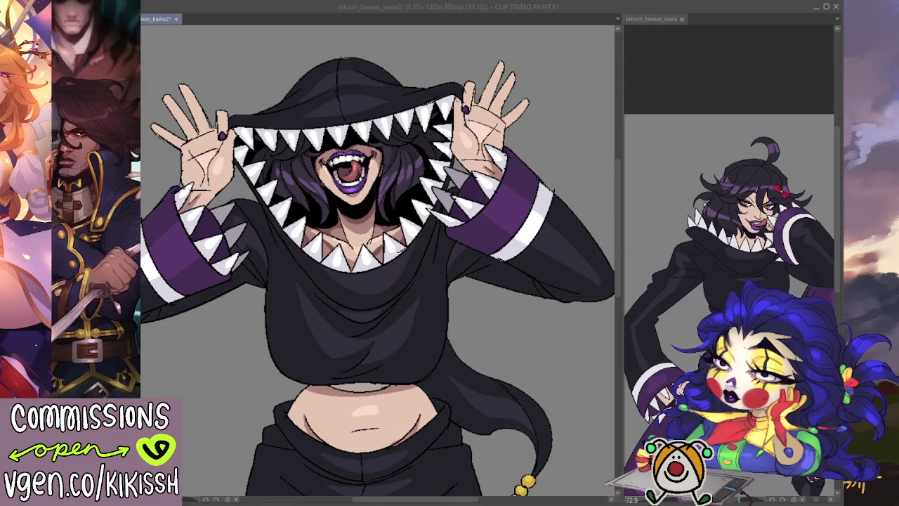
key("ctrl+shift+d")
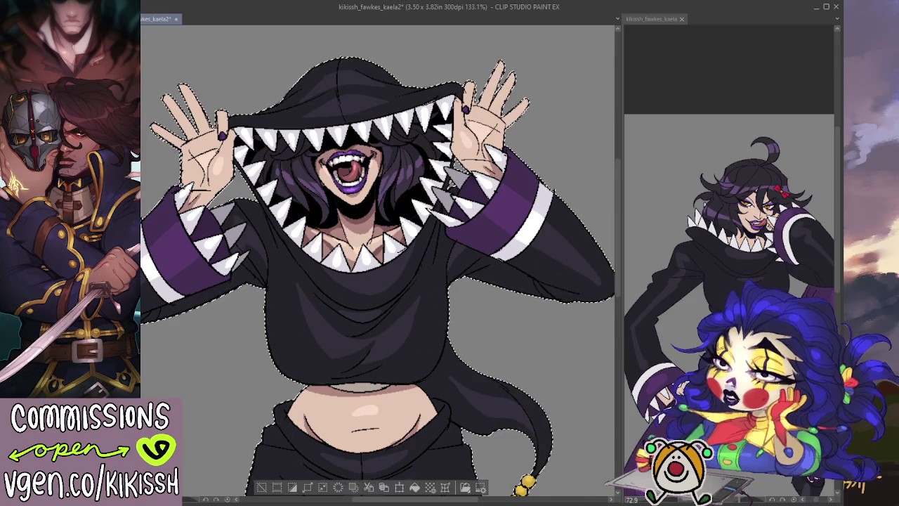
key("ctrl+d")
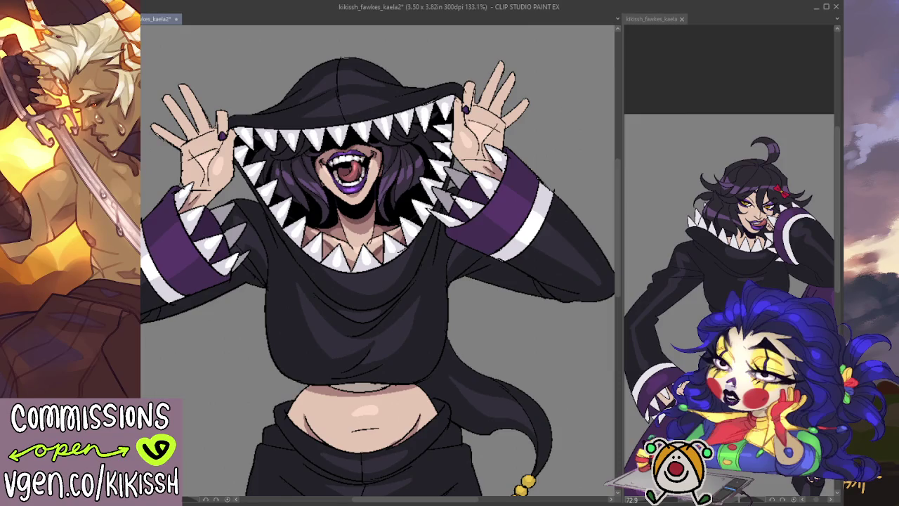
- Activate the kikissh_fawkes_kaela reference canvas and scroll down to its lower body
left_click(836, 234)
scroll(731, 239, "down", 2)
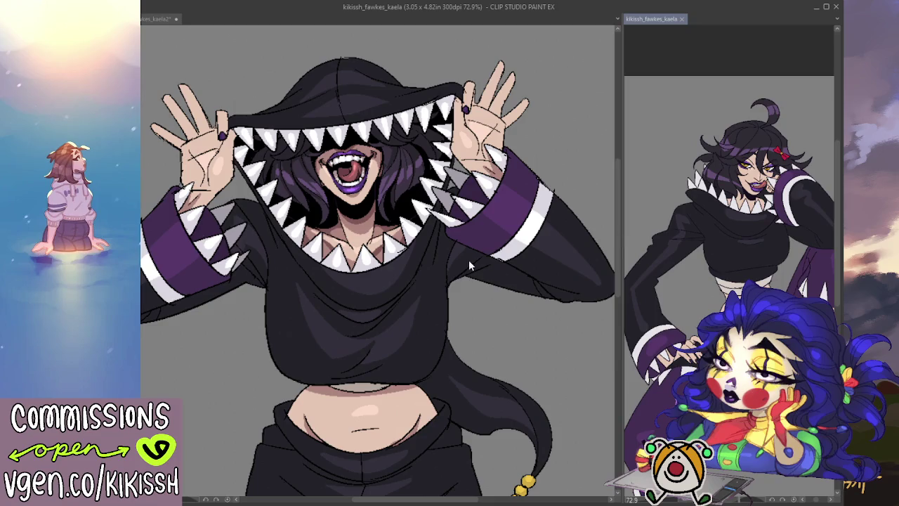
- Return to kikissh_fawkes_kaela2 and zoom to 199.6% on the face and hood
left_click(534, 188)
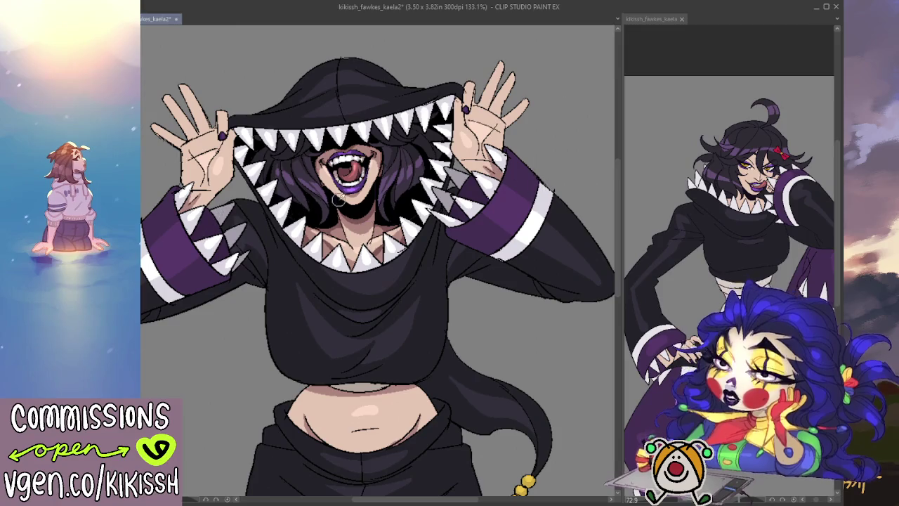
scroll(364, 248, "down", 1)
scroll(338, 199, "up", 5)
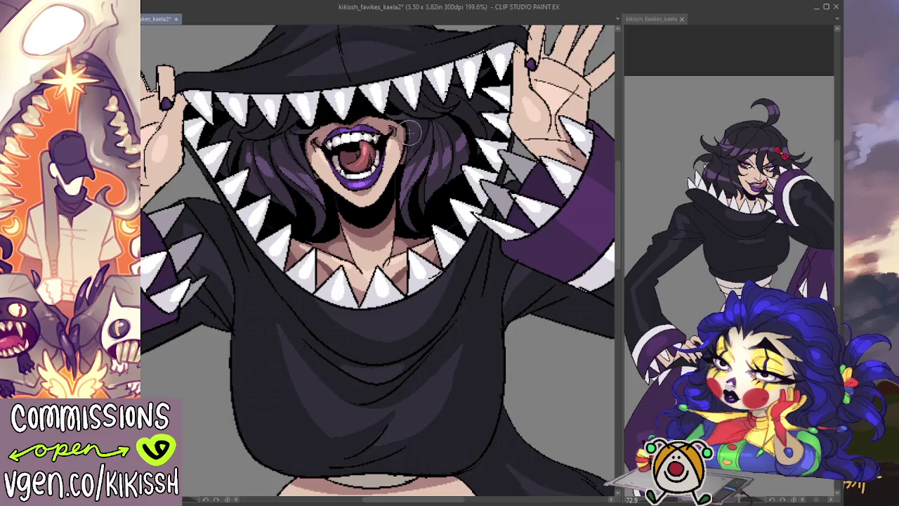
scroll(420, 125, "down", 1)
scroll(415, 129, "down", 2)
scroll(410, 132, "down", 1)
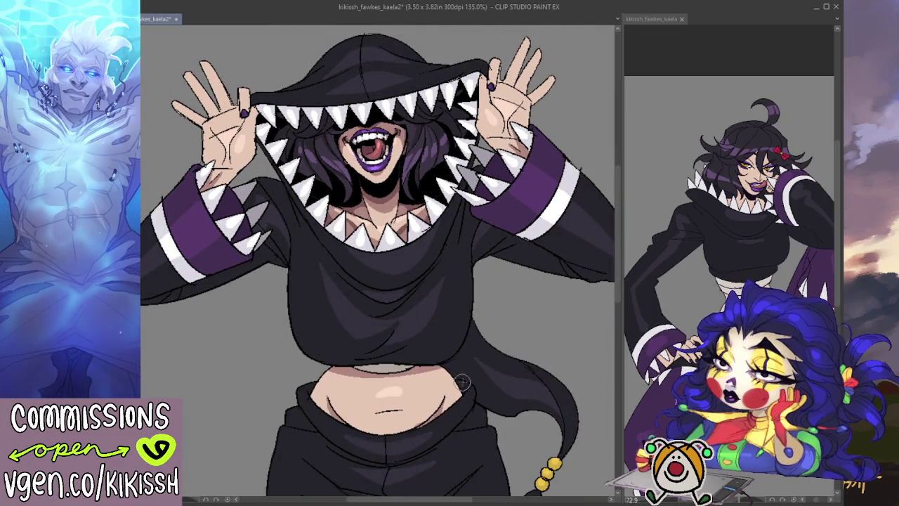
scroll(407, 500, "right", 2)
scroll(407, 500, "right", 2)
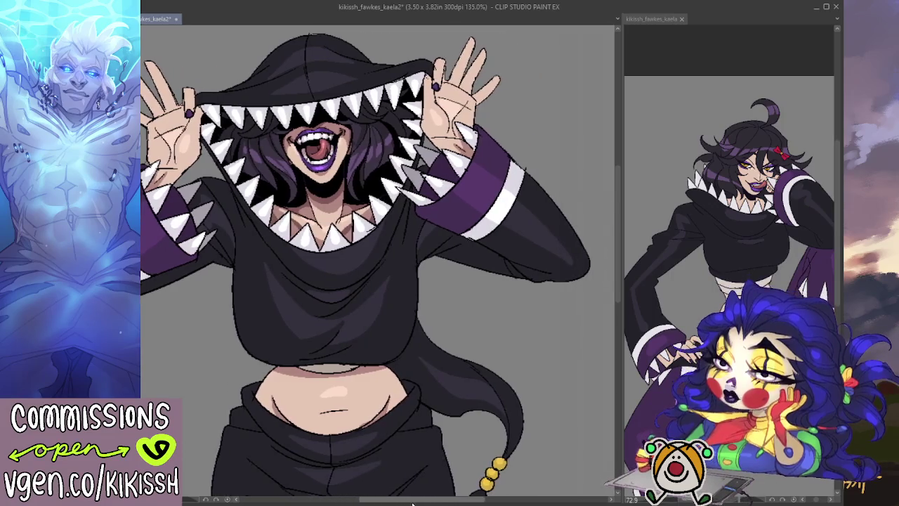
scroll(513, 204, "down", 1)
scroll(513, 203, "down", 1)
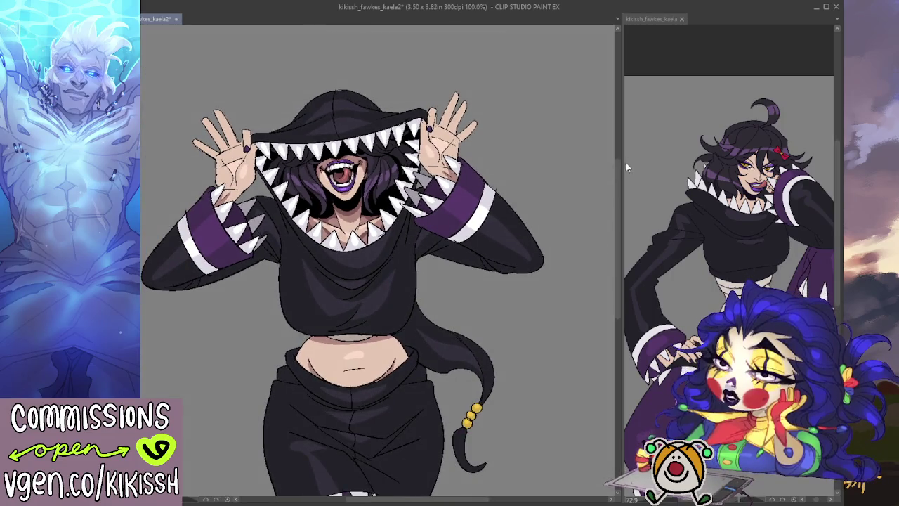
scroll(615, 192, "down", 1)
scroll(616, 192, "down", 1)
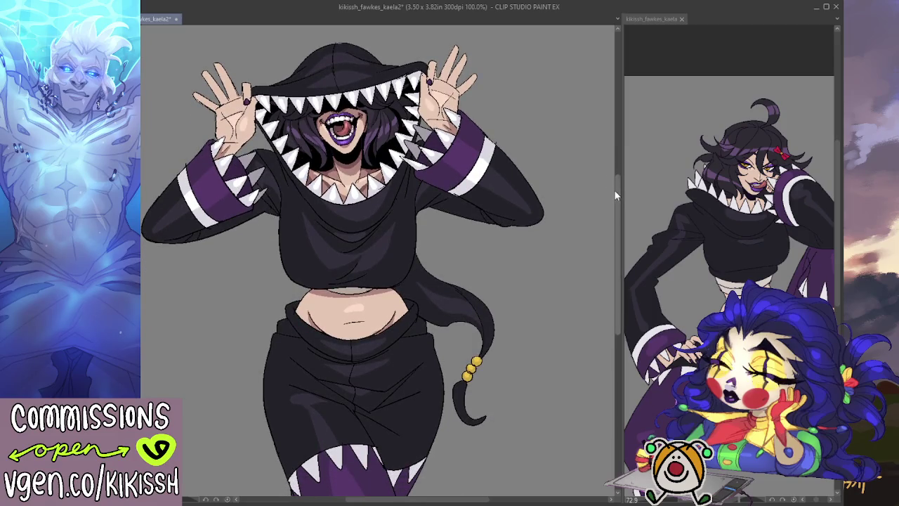
scroll(479, 169, "up", 2)
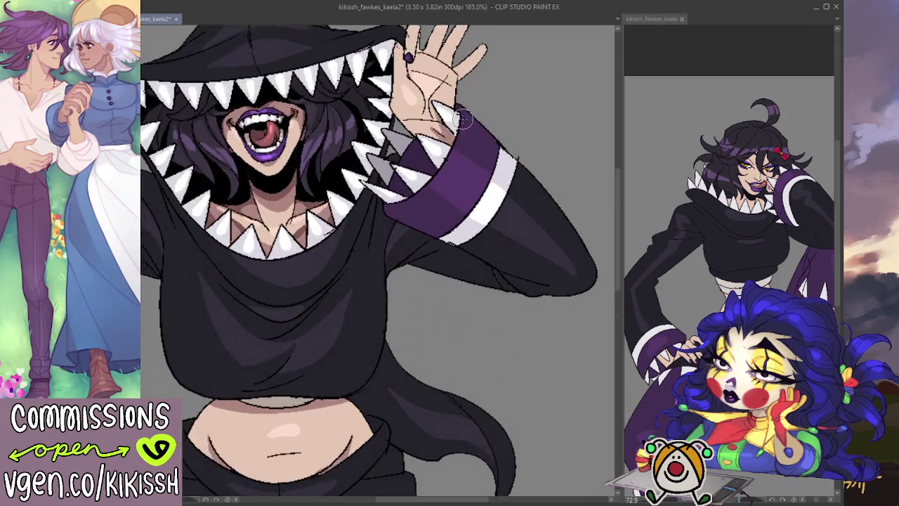
- Adjust the zoom around the raised hand and purple-and-white sleeve cuff
scroll(461, 118, "up", 2)
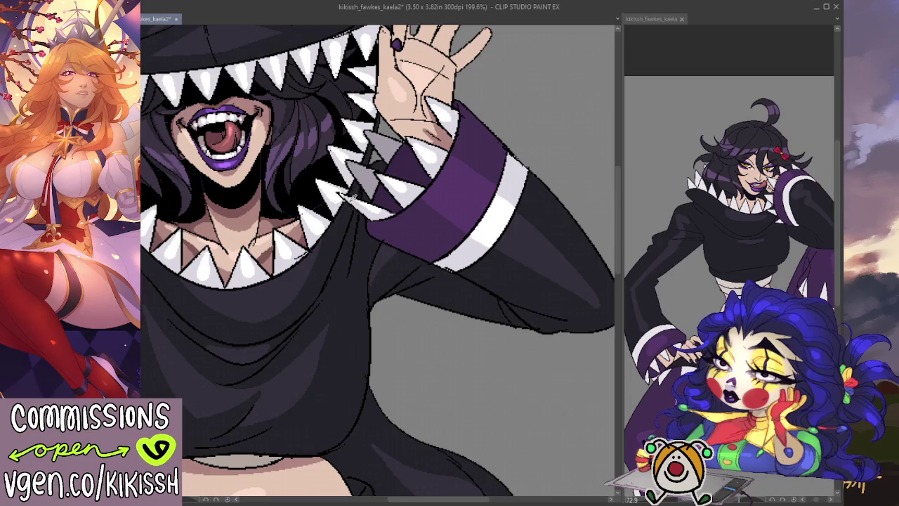
scroll(354, 194, "down", 3)
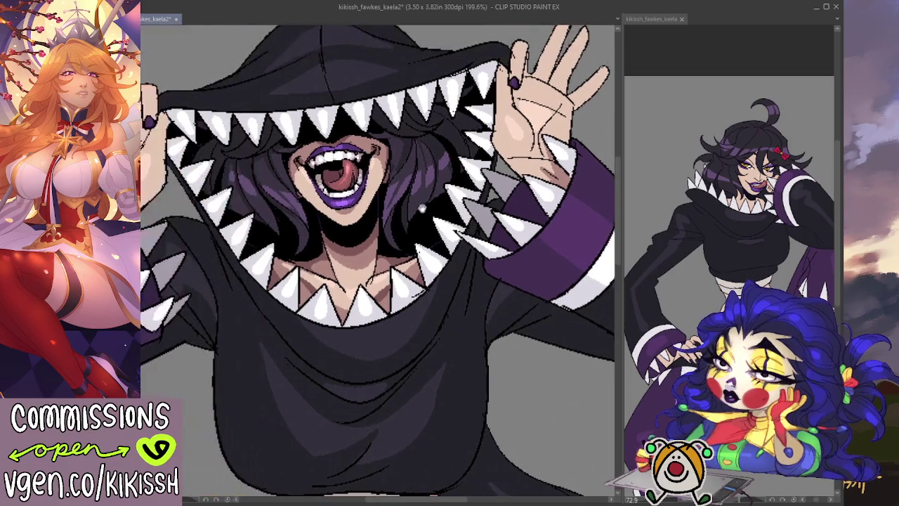
scroll(462, 216, "up", 1)
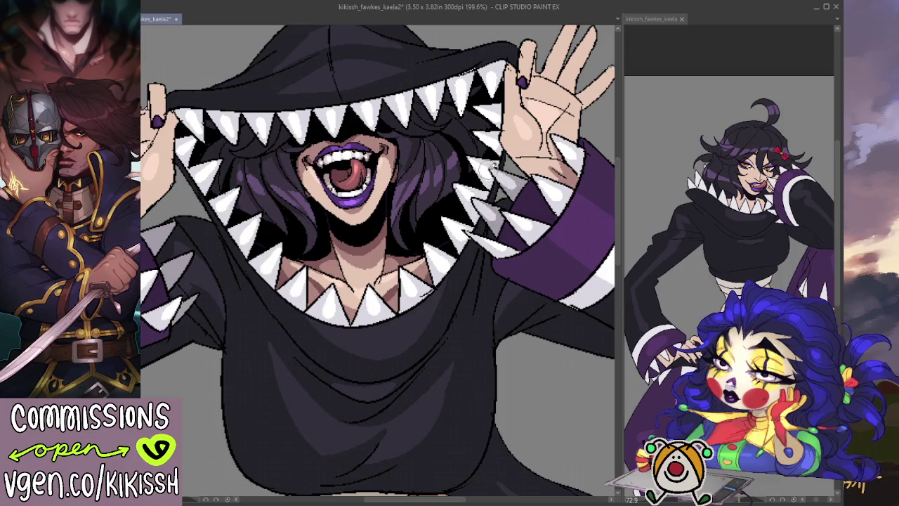
key("h")
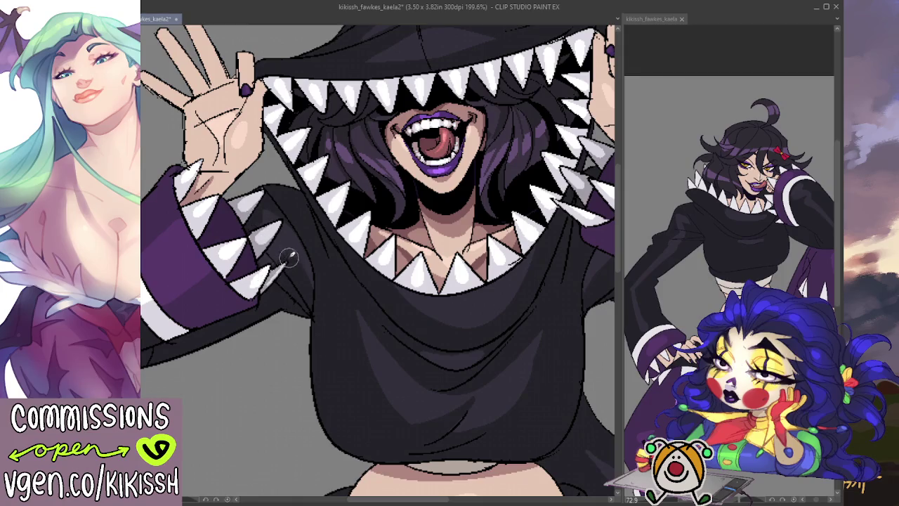
scroll(320, 219, "down", 2)
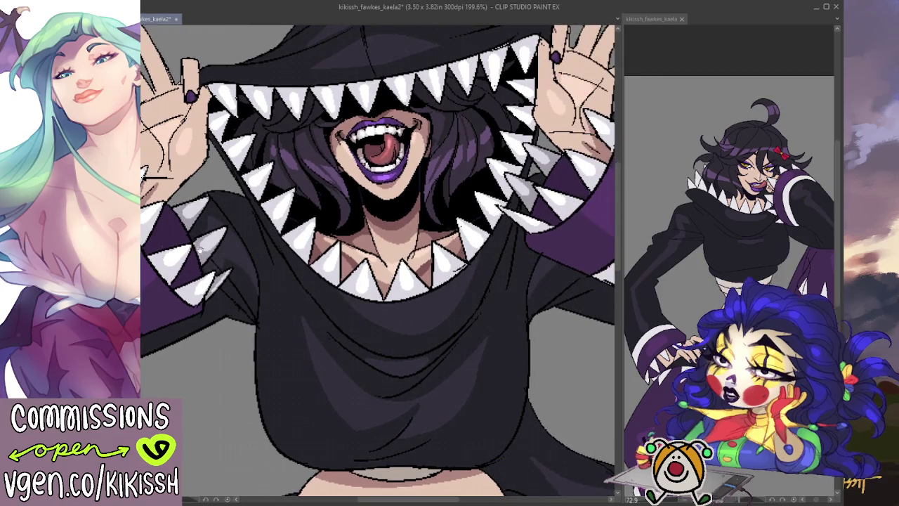
scroll(211, 250, "up", 2)
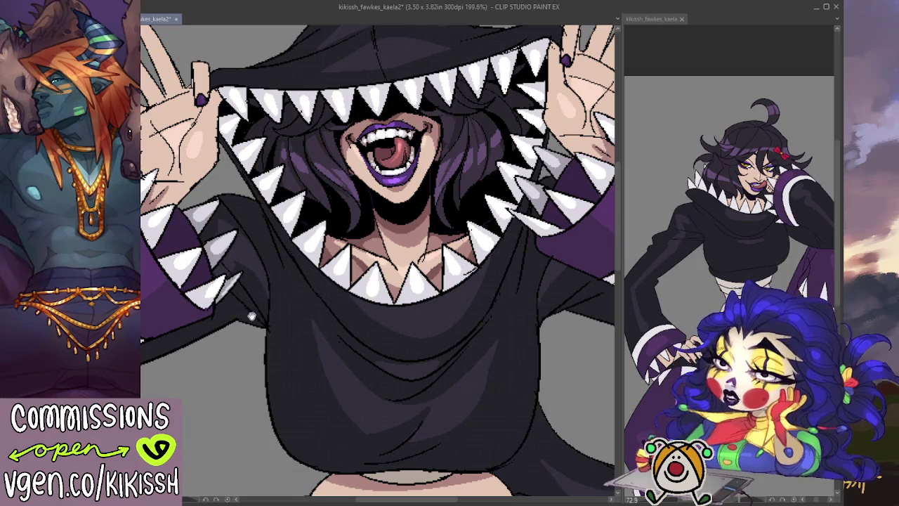
scroll(252, 313, "down", 2)
scroll(251, 314, "down", 2)
scroll(252, 314, "up", 2)
scroll(251, 314, "up", 1)
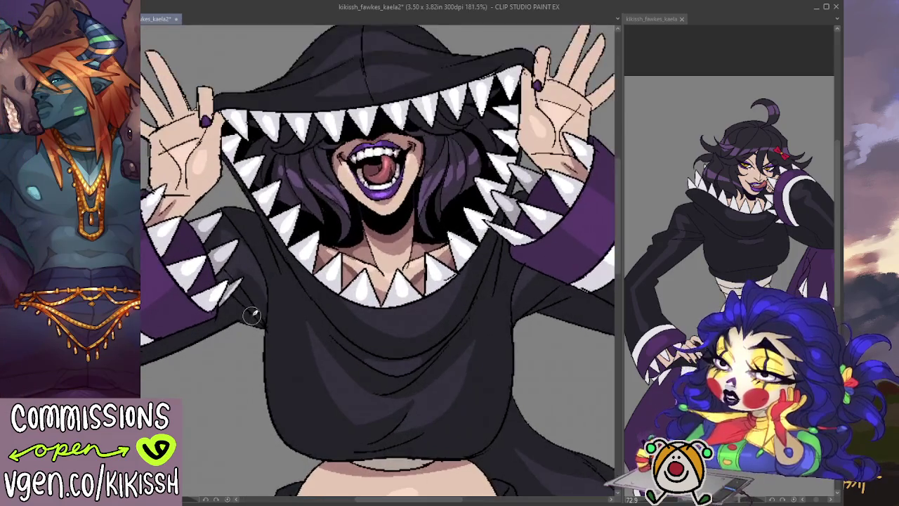
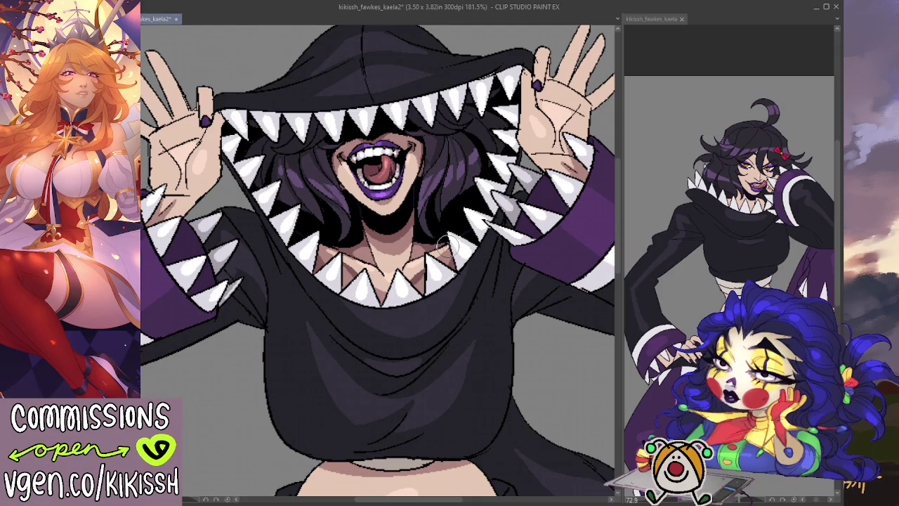
- Frame the hood and hands, then paint a dark stroke along the hoodie's lower hem
scroll(343, 336, "down", 3)
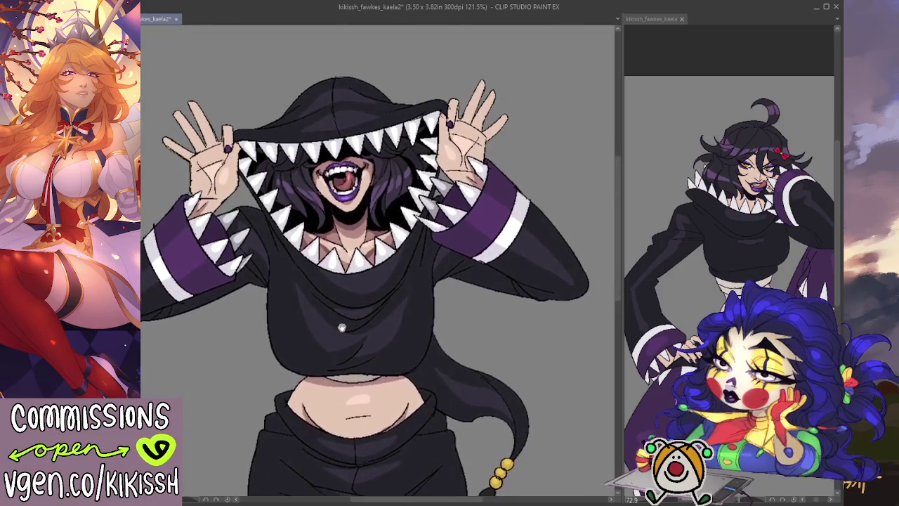
scroll(342, 337, "down", 1)
scroll(343, 323, "down", 1)
scroll(342, 310, "down", 1)
scroll(342, 310, "up", 3)
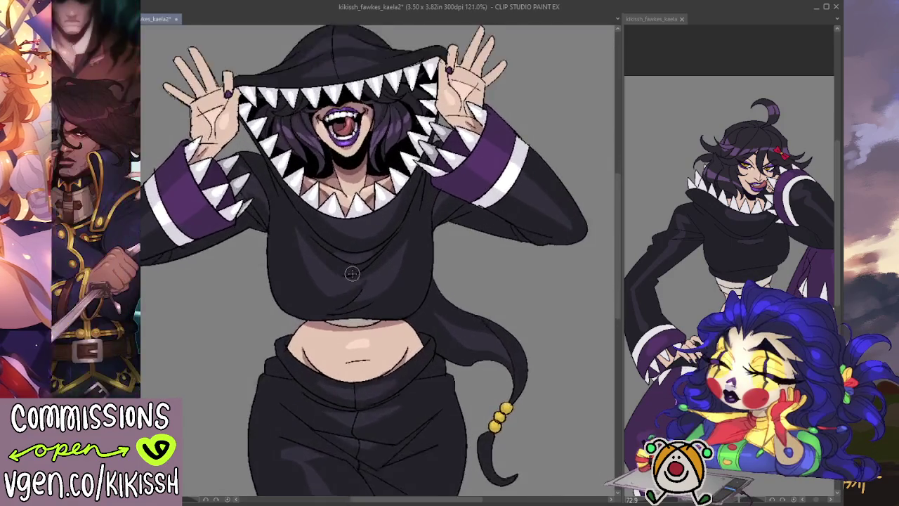
scroll(352, 273, "up", 1)
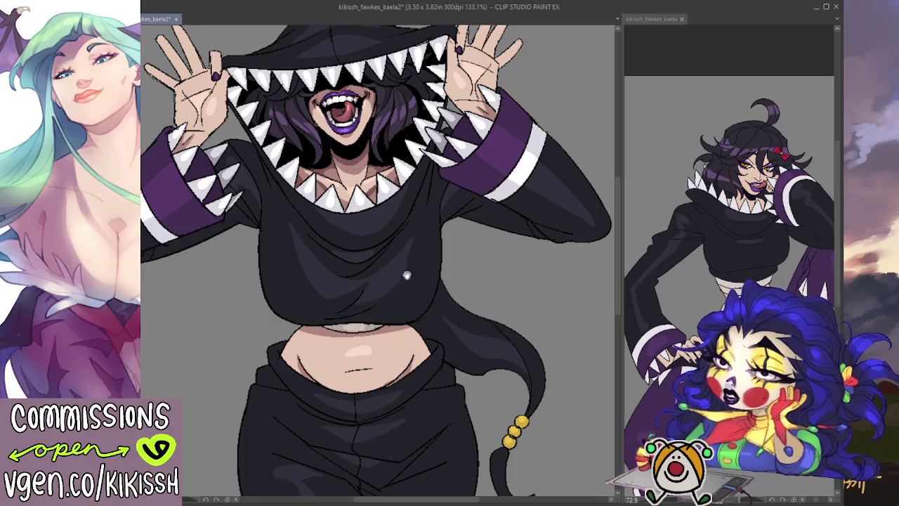
left_click_drag(406, 275, 439, 331)
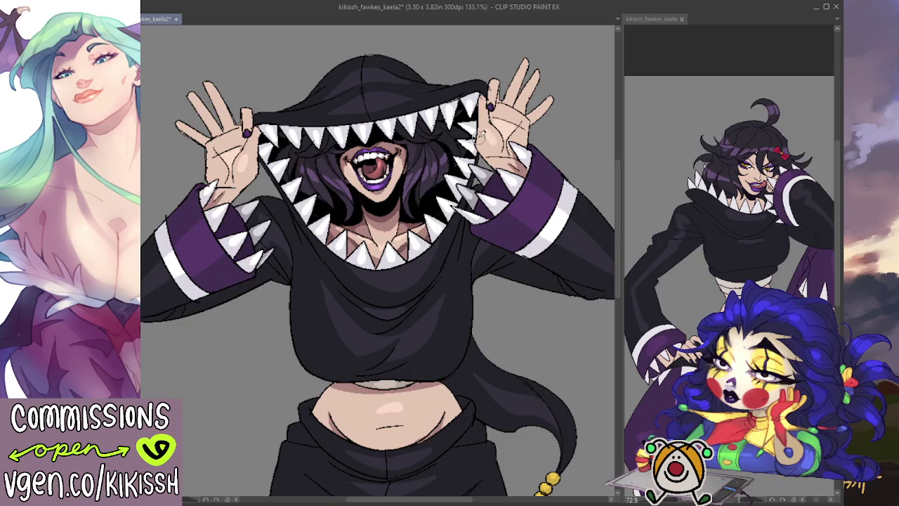
scroll(464, 103, "up", 2)
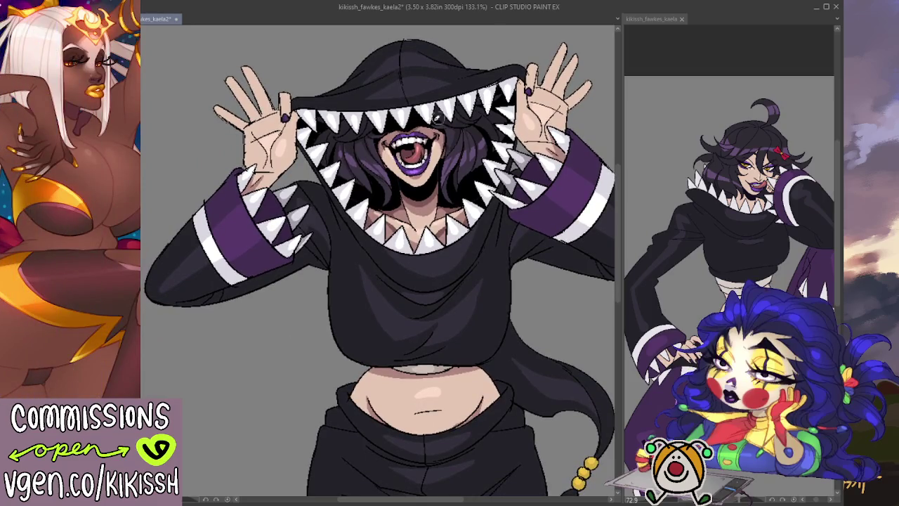
scroll(439, 119, "down", 2)
mouse_move(396, 264)
left_mouse_down()
mouse_move(417, 265)
mouse_move(418, 240)
left_mouse_up()
left_click_drag(441, 294, 432, 284)
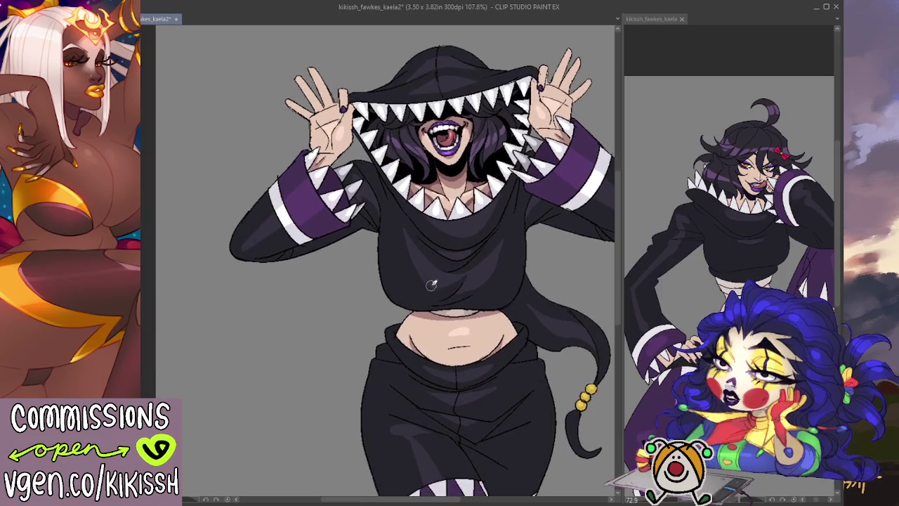
scroll(431, 284, "up", 1)
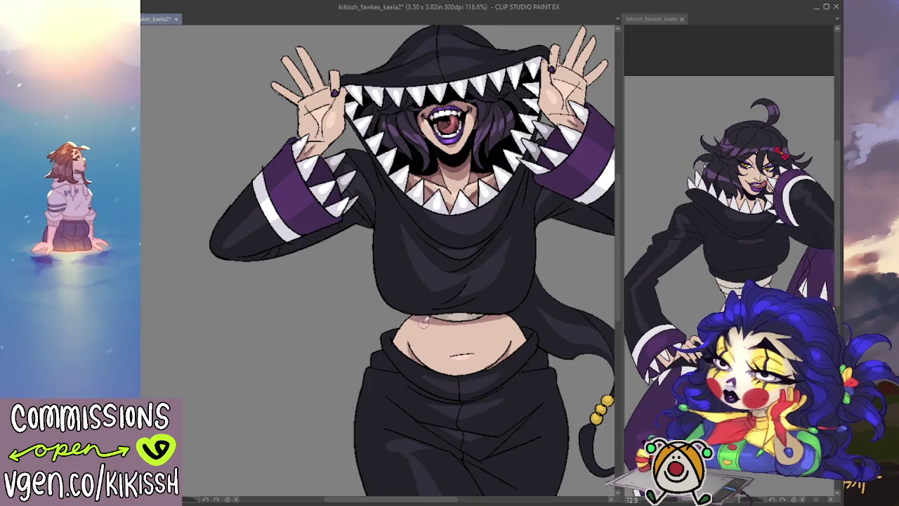
left_click_drag(424, 322, 491, 317)
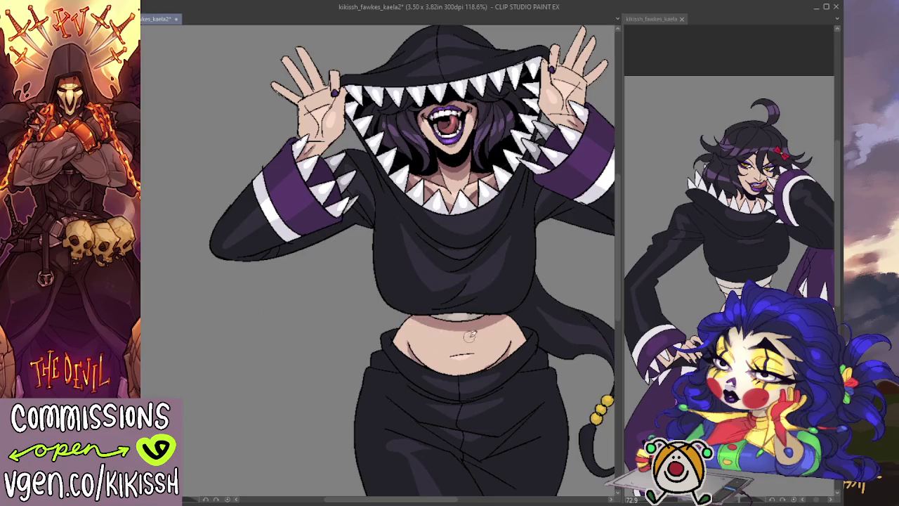
- Zoom and pan around the figure to review the darkened hem
scroll(529, 315, "down", 2)
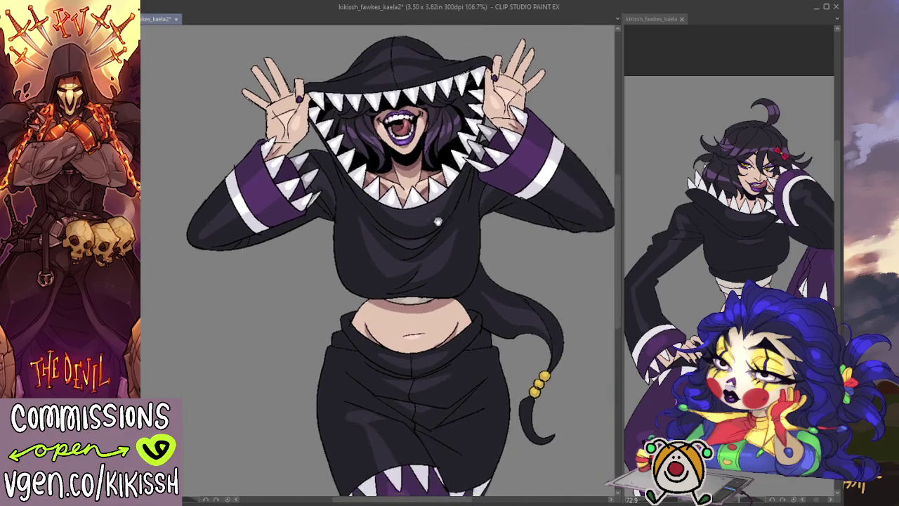
left_click_drag(438, 221, 374, 202)
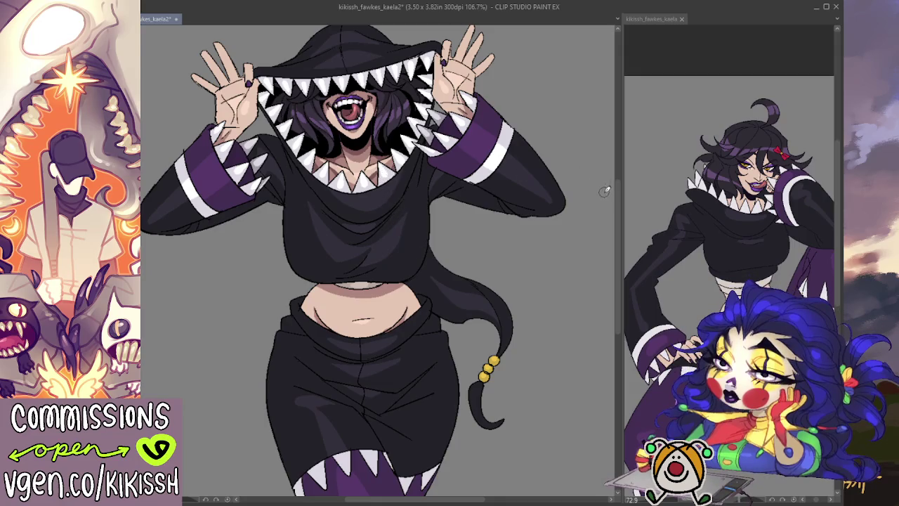
left_click_drag(617, 200, 614, 185)
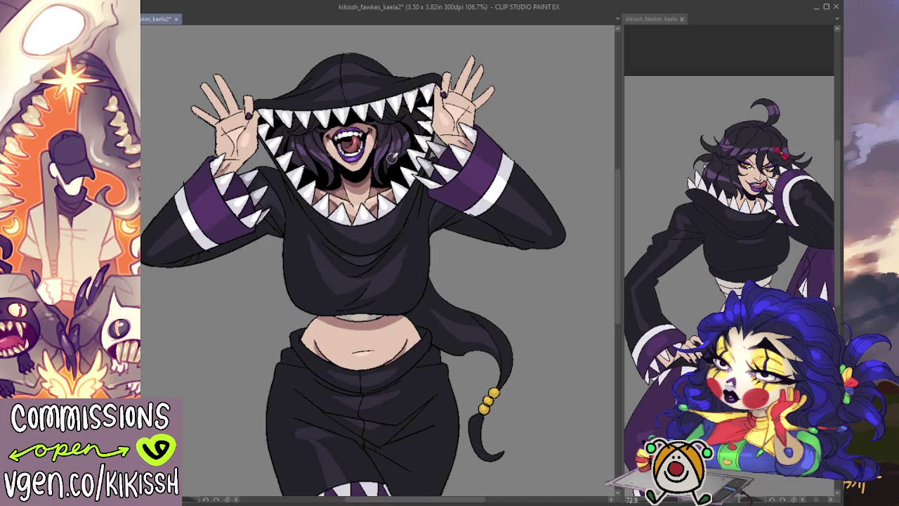
scroll(337, 161, "up", 1)
scroll(337, 162, "up", 2)
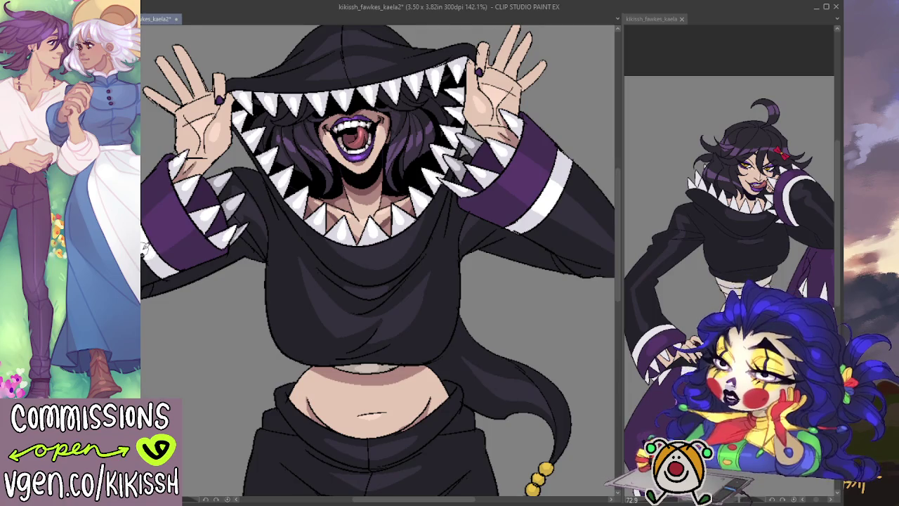
left_click_drag(481, 302, 457, 299)
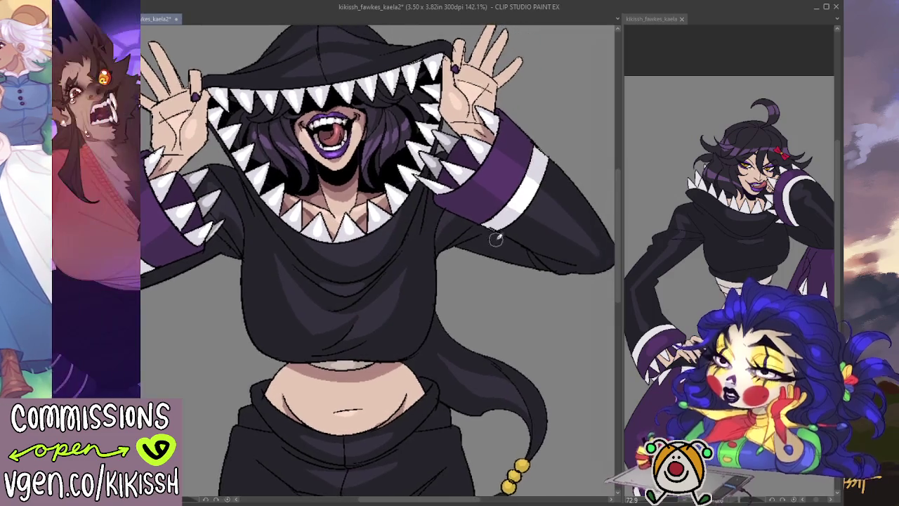
left_click_drag(473, 236, 482, 214)
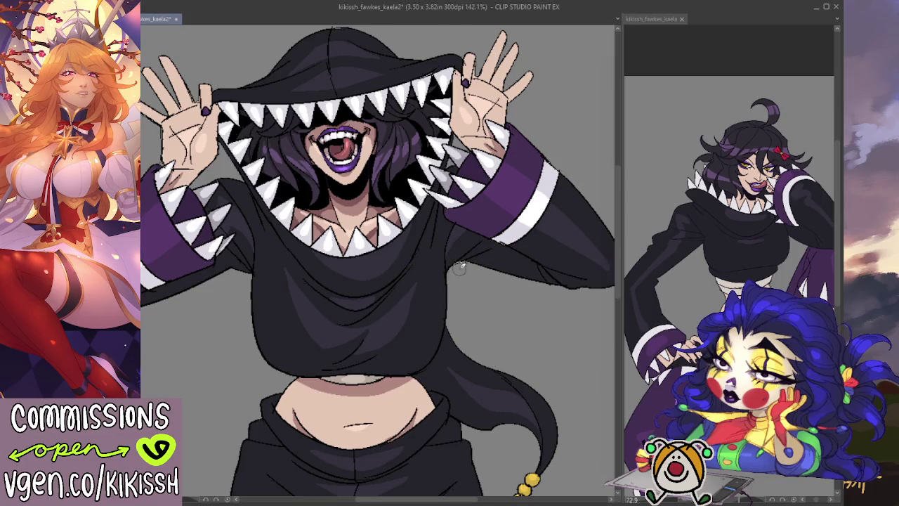
scroll(439, 264, "down", 1)
scroll(438, 265, "down", 1)
mouse_move(439, 264)
left_mouse_down()
mouse_move(434, 233)
mouse_move(457, 321)
left_mouse_up()
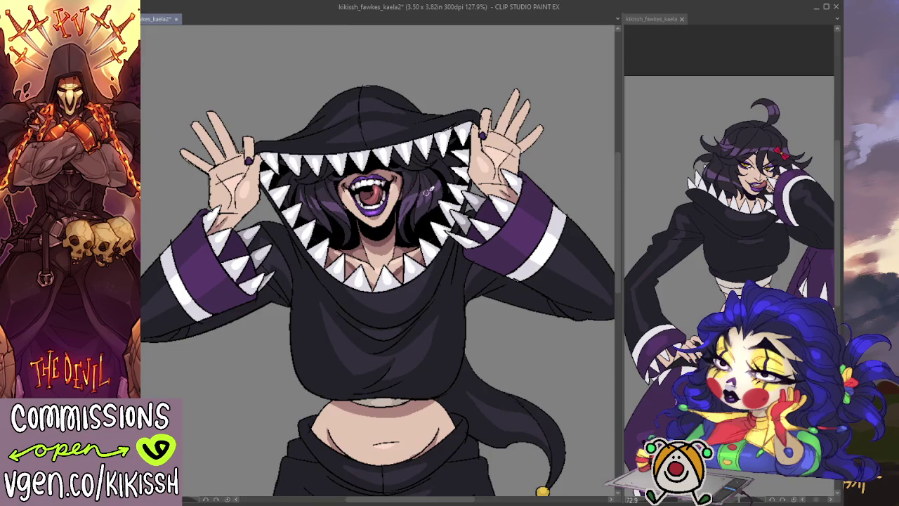
- Add purple shading to the hair's right side and darken the lips' lower-left edge
mouse_move(407, 223)
left_mouse_down()
mouse_move(435, 196)
mouse_move(423, 212)
left_mouse_up()
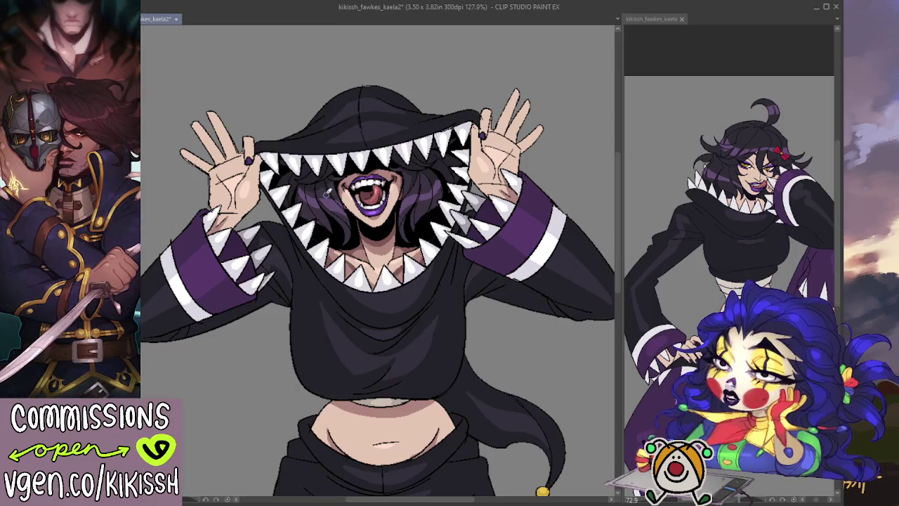
left_click_drag(326, 193, 322, 206)
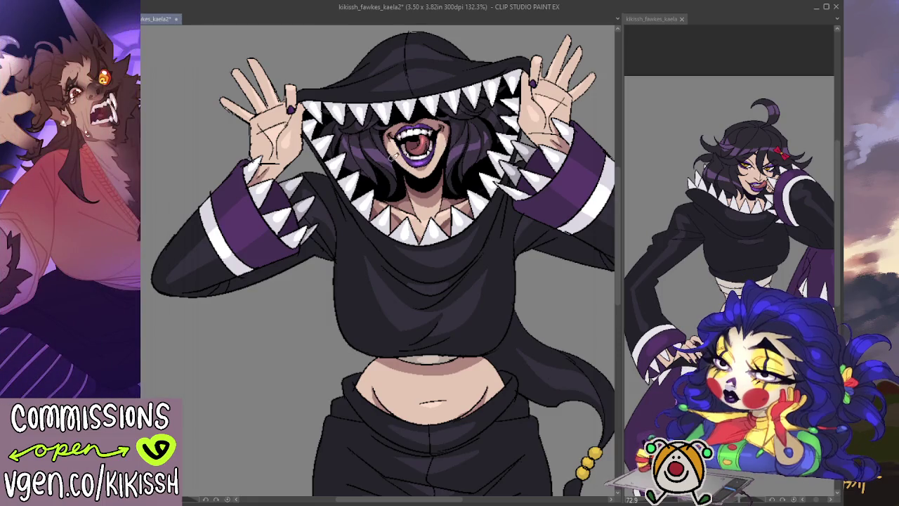
left_click_drag(397, 160, 416, 170)
- Pan down the figure until the pants and beaded hoodie tail are visible
left_click_drag(443, 188, 448, 190)
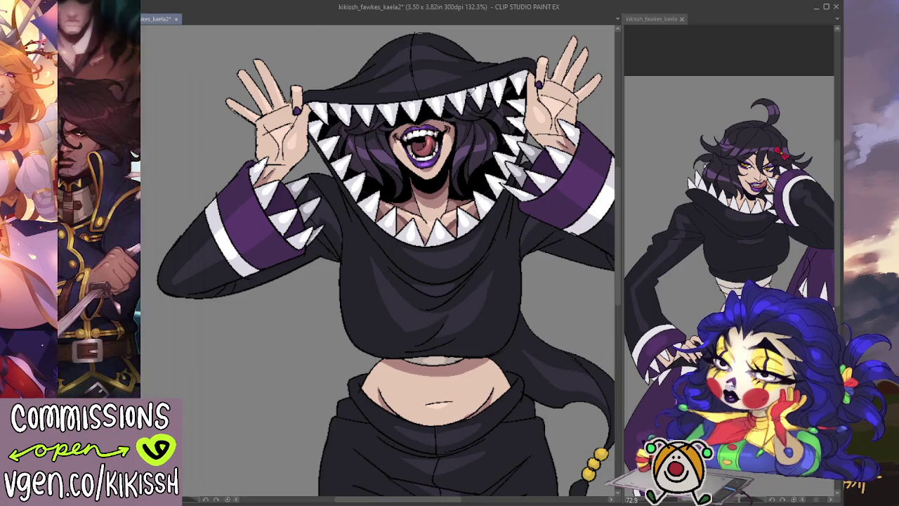
left_click_drag(474, 291, 488, 296)
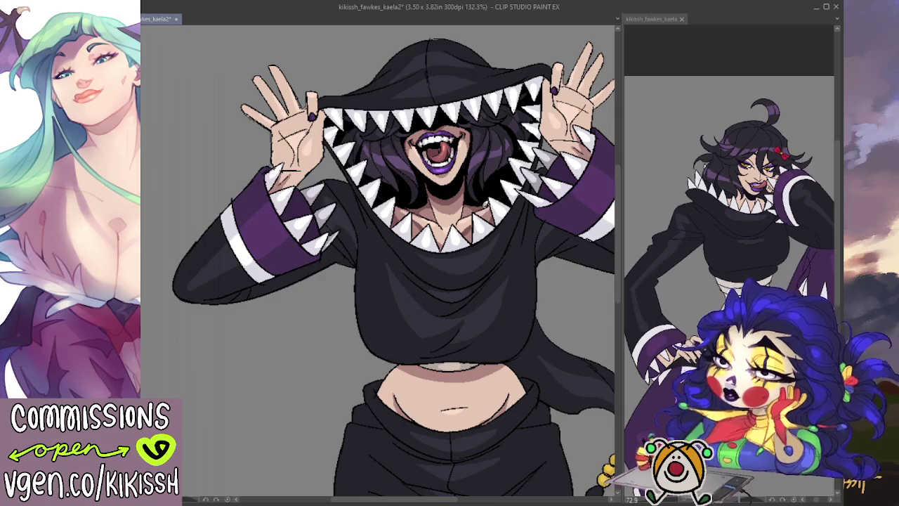
left_click_drag(484, 116, 461, 134)
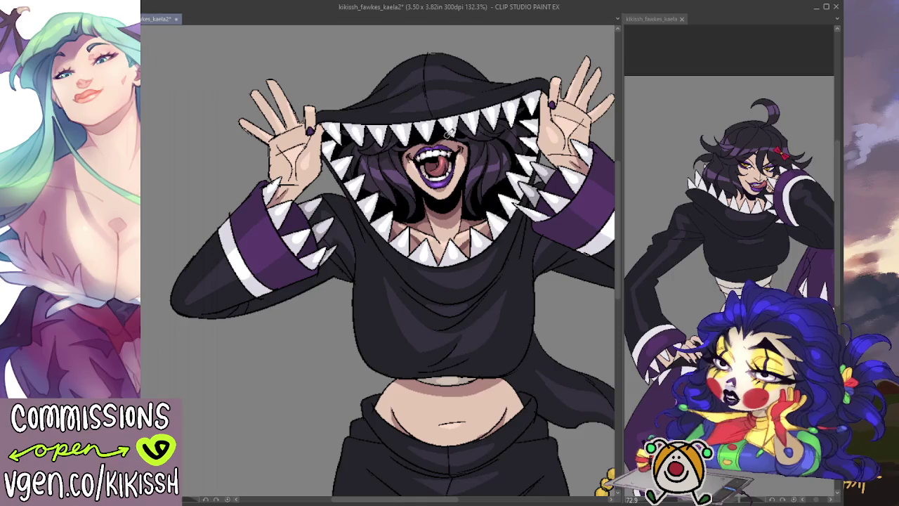
left_click_drag(454, 125, 417, 48)
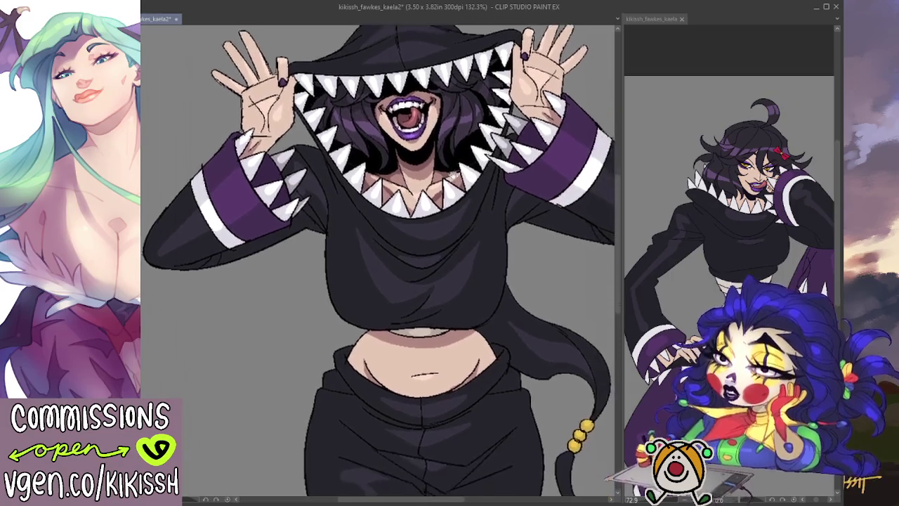
left_click_drag(444, 149, 445, 157)
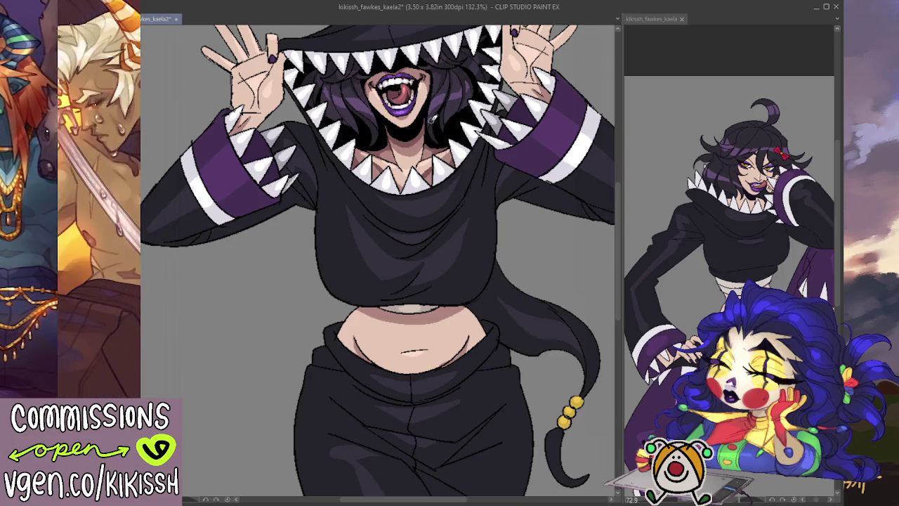
- Zoom out to 107.2%, recentre the figure, and start a selection below the belly
scroll(425, 92, "down", 2)
left_click_drag(427, 83, 437, 144)
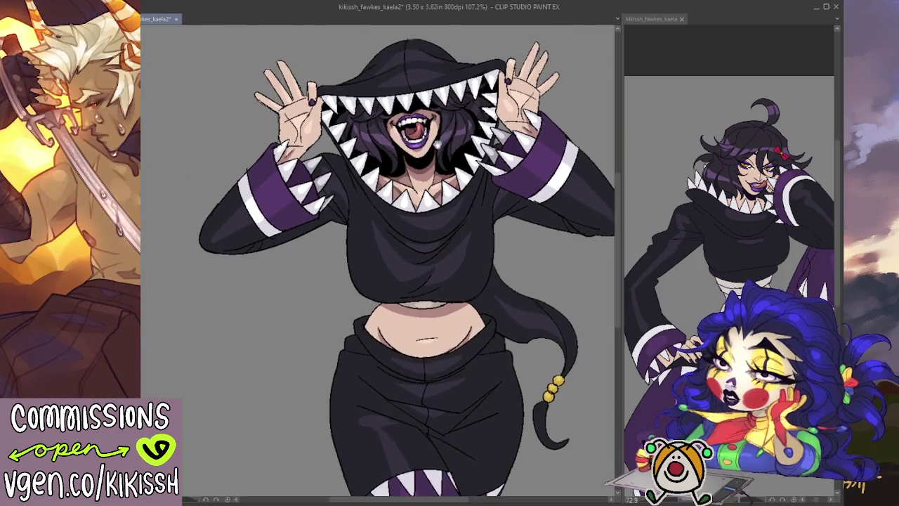
left_click_drag(404, 303, 388, 271)
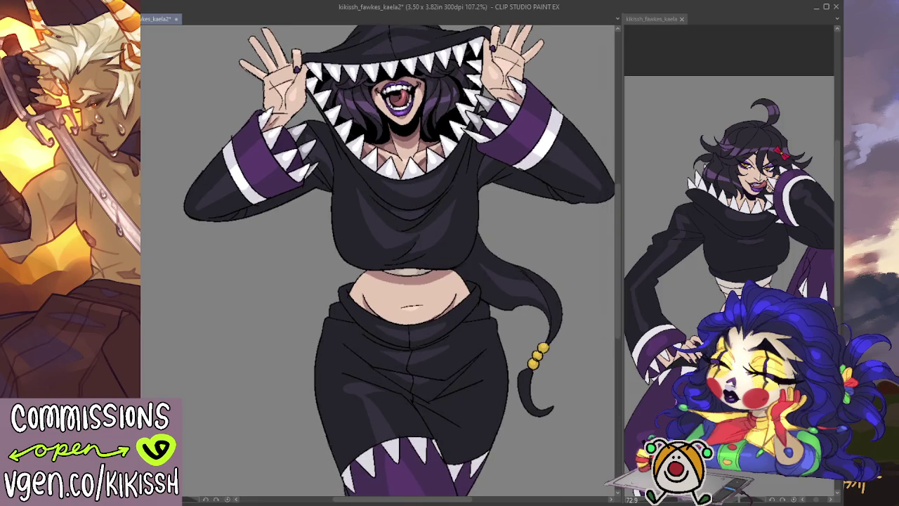
left_click(383, 280)
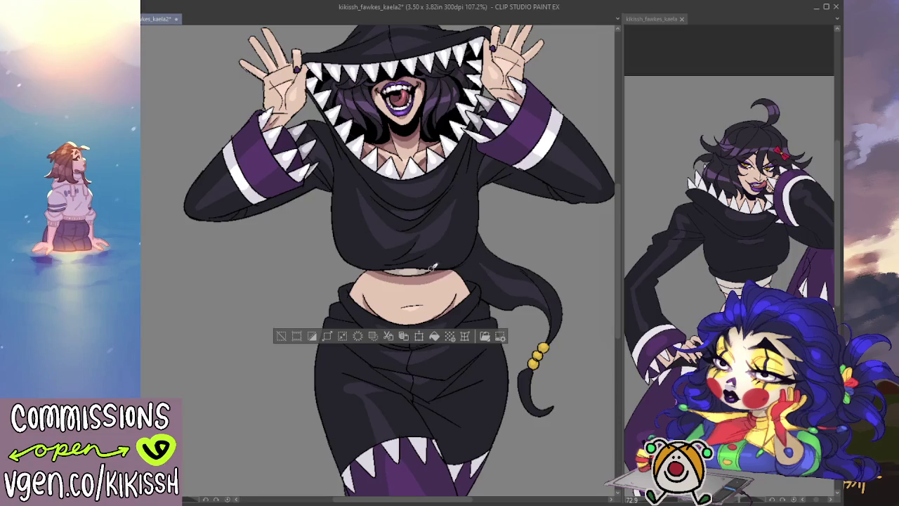
- Pan toward the legs and clear the belly selection with Ctrl+D
left_click_drag(387, 181, 396, 226)
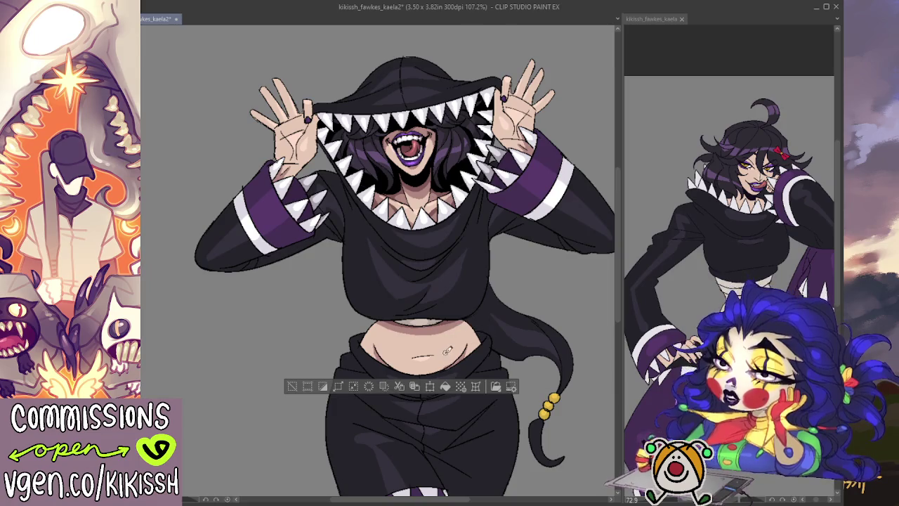
key("ctrl+d")
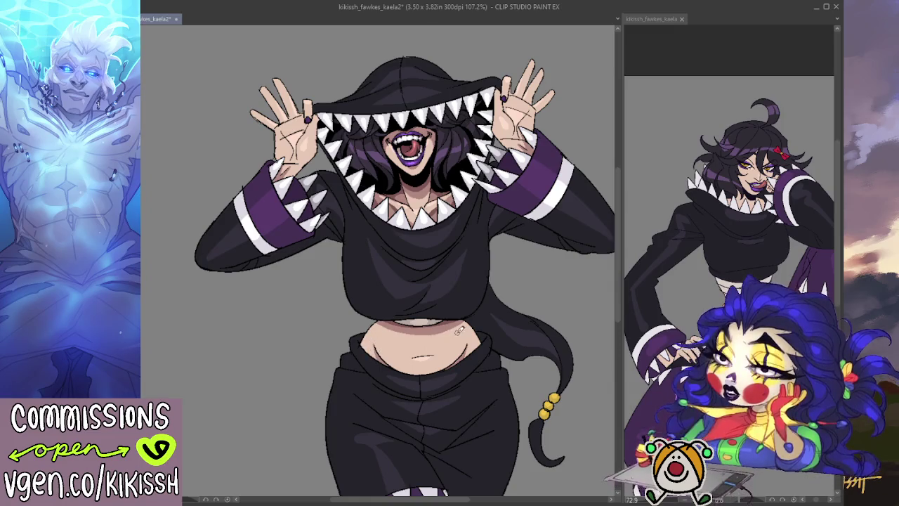
scroll(494, 274, "down", 2)
scroll(503, 281, "down", 1)
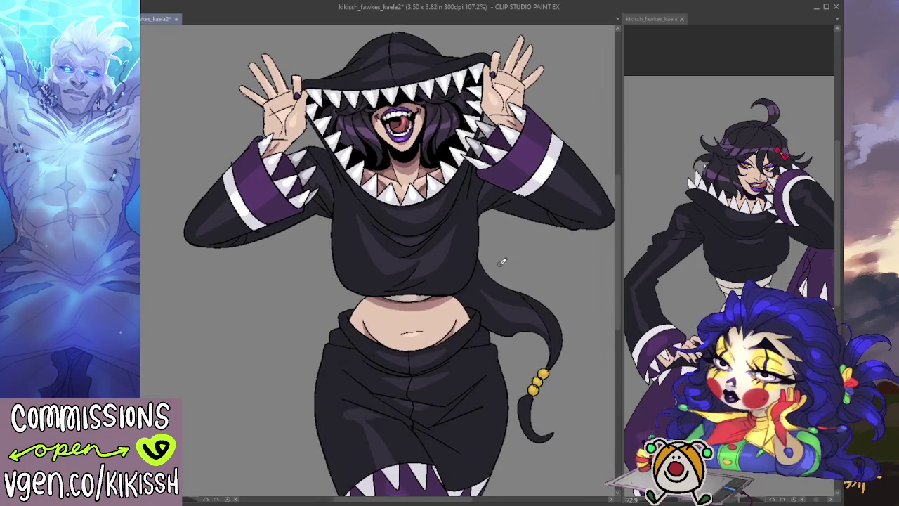
scroll(399, 260, "up", 1)
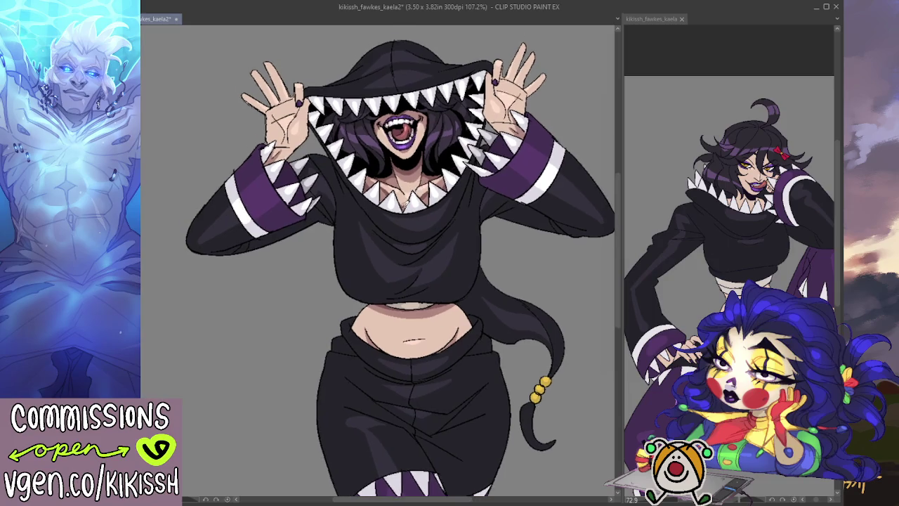
scroll(399, 260, "up", 1)
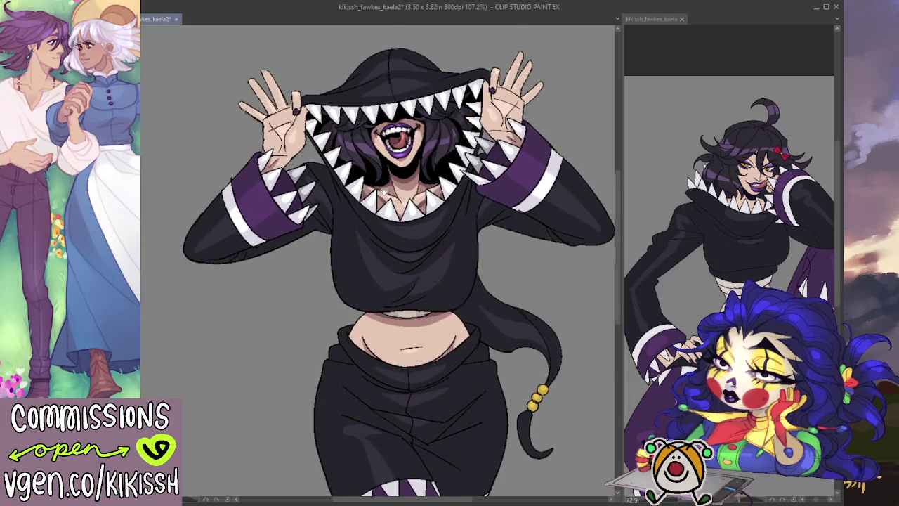
left_click_drag(383, 189, 378, 167)
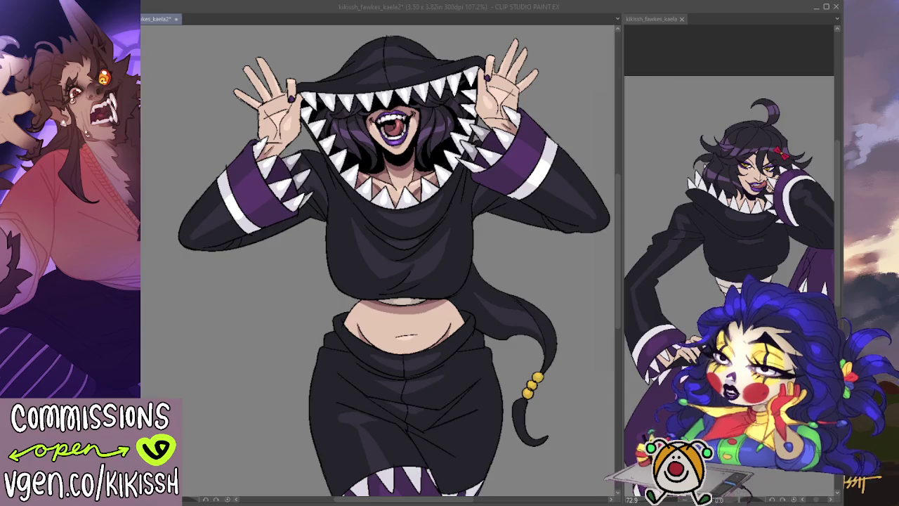
scroll(499, 224, "down", 1)
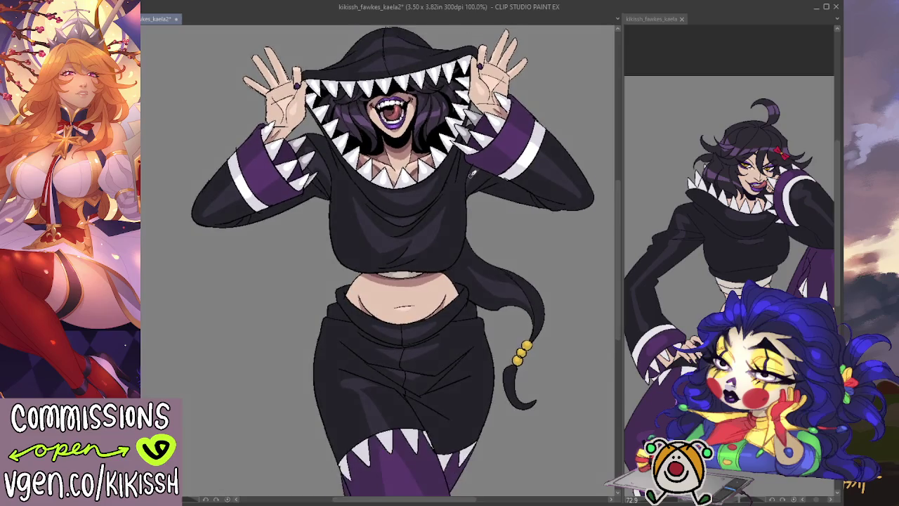
scroll(475, 175, "down", 1)
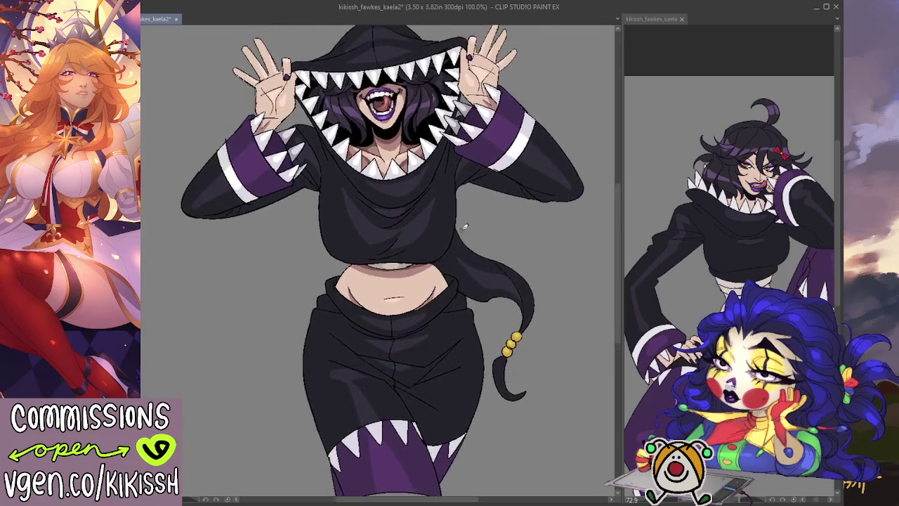
scroll(464, 228, "up", 2)
scroll(464, 231, "down", 3)
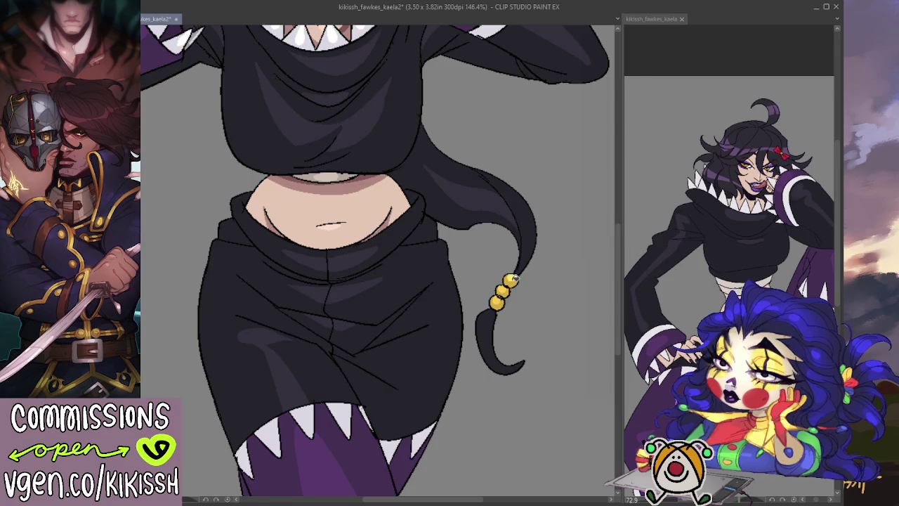
scroll(554, 199, "down", 1)
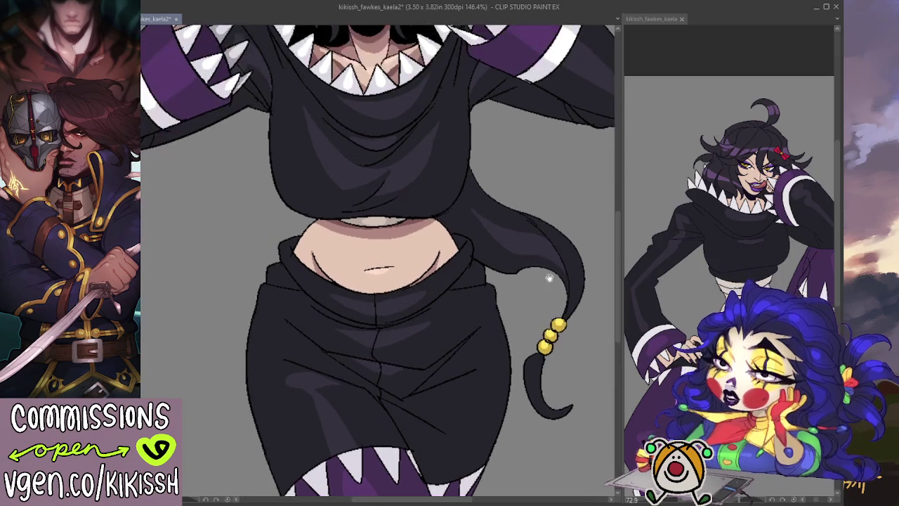
scroll(439, 208, "down", 2)
scroll(439, 208, "up", 3)
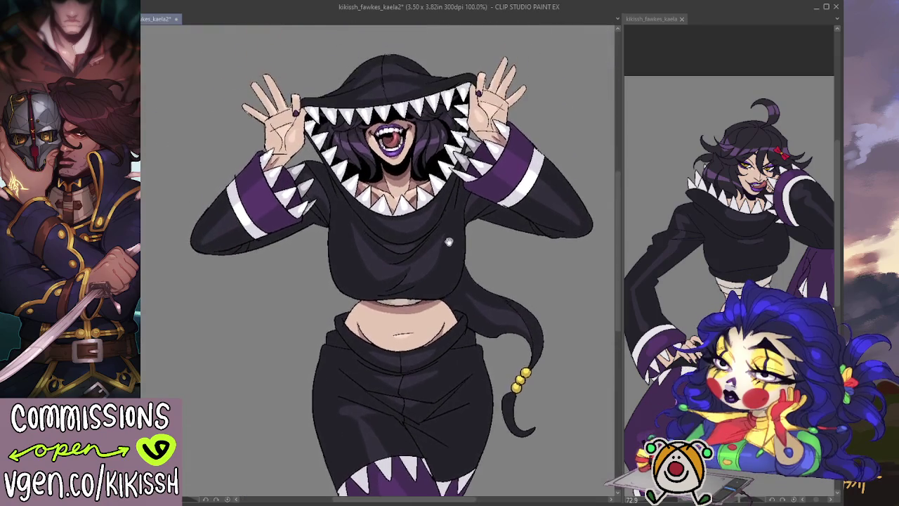
scroll(447, 147, "up", 1)
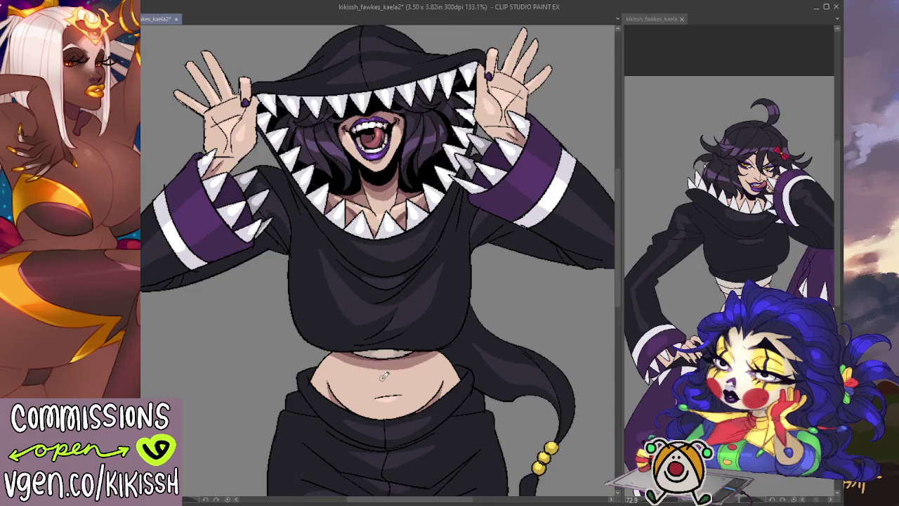
mouse_move(403, 292)
left_mouse_down()
mouse_move(417, 311)
mouse_move(406, 340)
left_mouse_up()
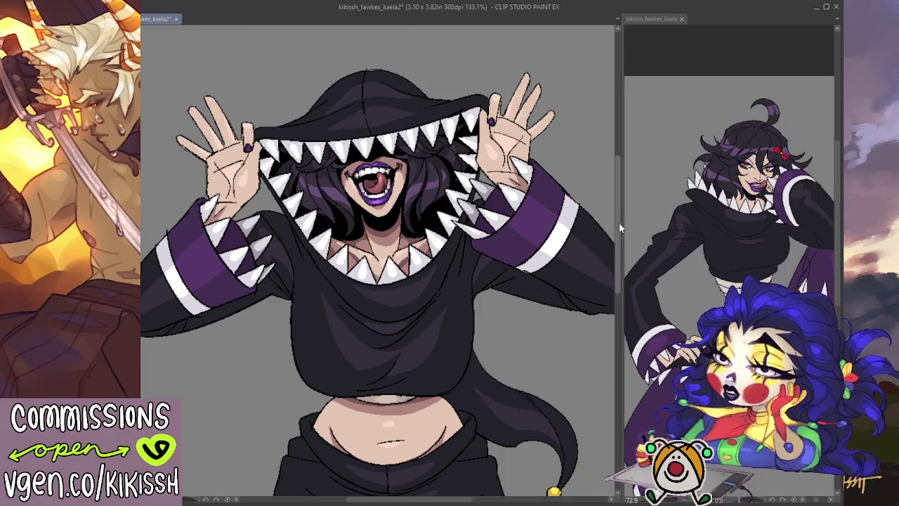
left_click_drag(572, 271, 471, 291)
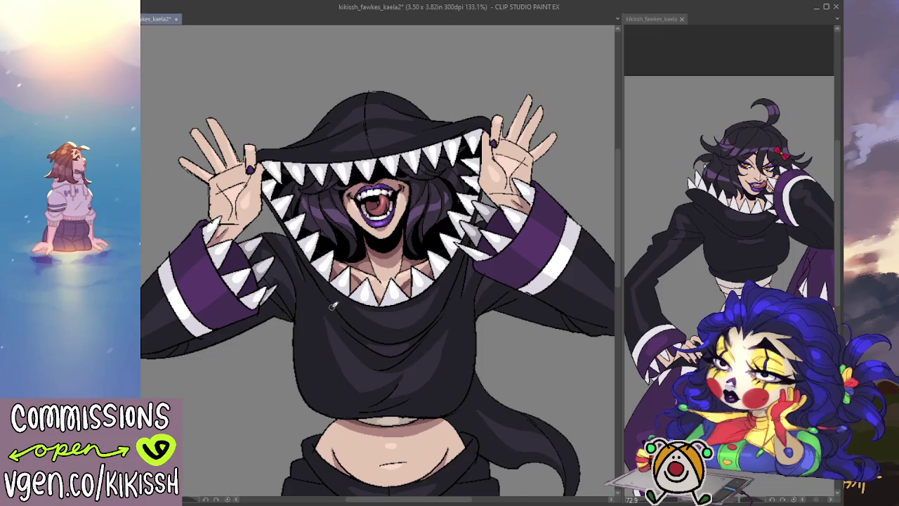
scroll(333, 309, "down", 1)
scroll(323, 299, "down", 1)
scroll(344, 245, "down", 1)
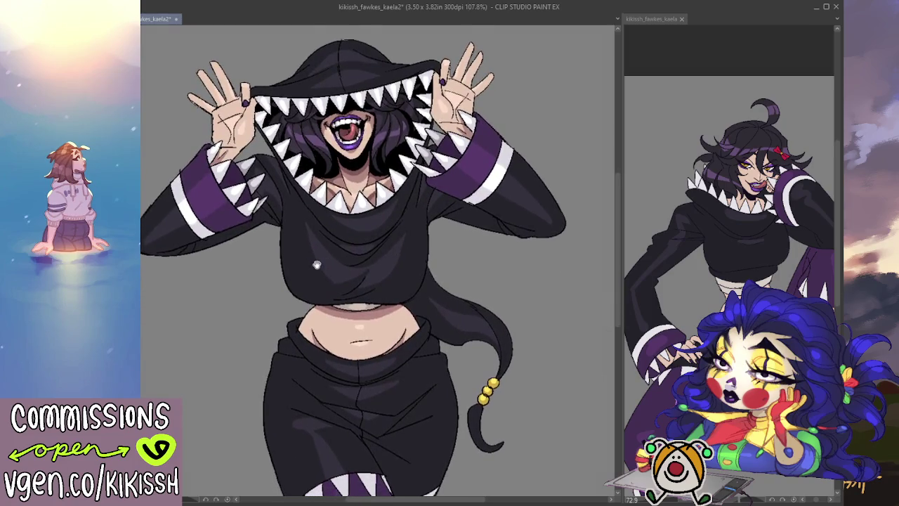
left_click_drag(316, 265, 319, 248)
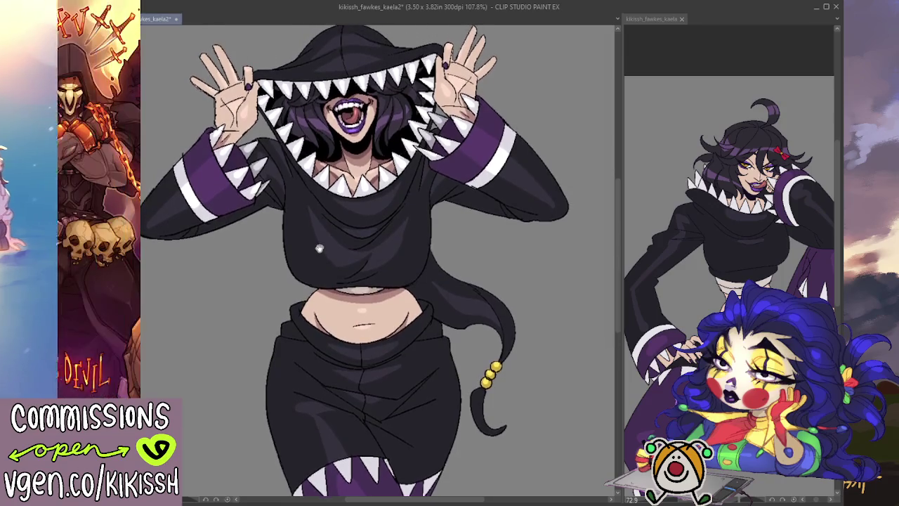
scroll(378, 131, "up", 2)
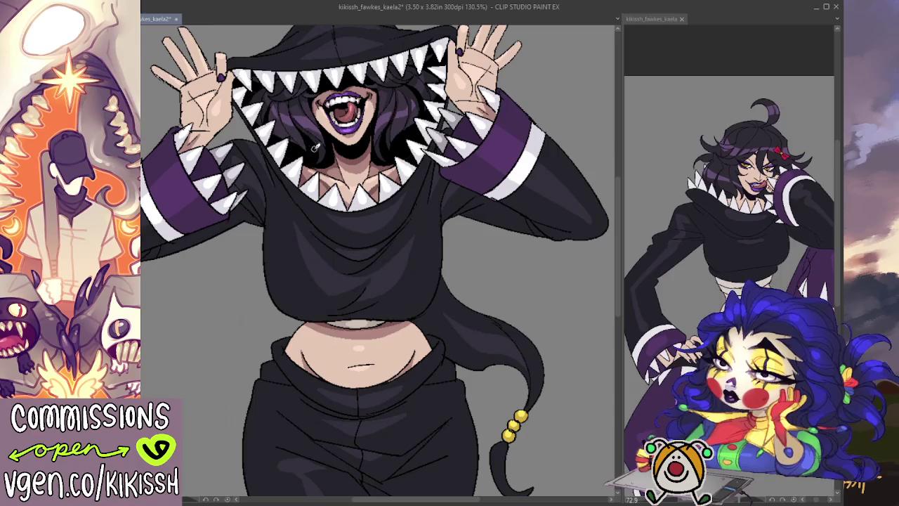
scroll(362, 137, "up", 2)
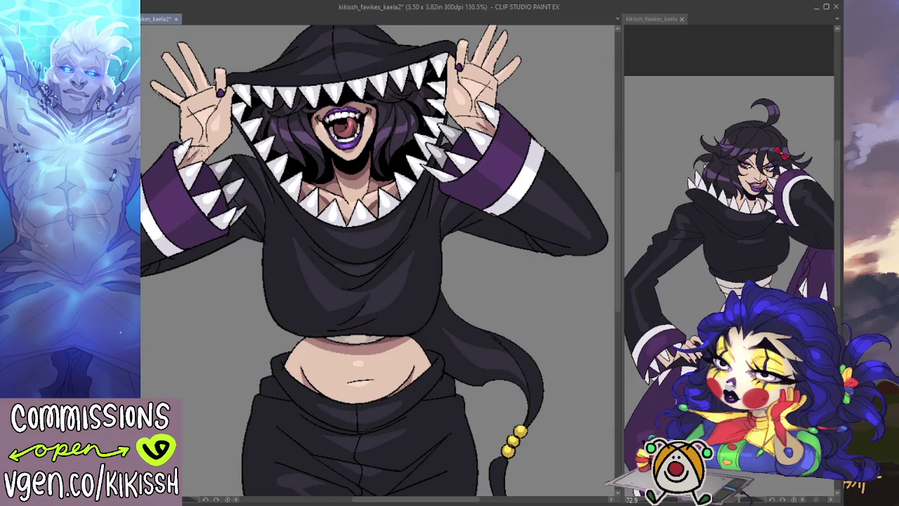
scroll(143, 139, "up", 1)
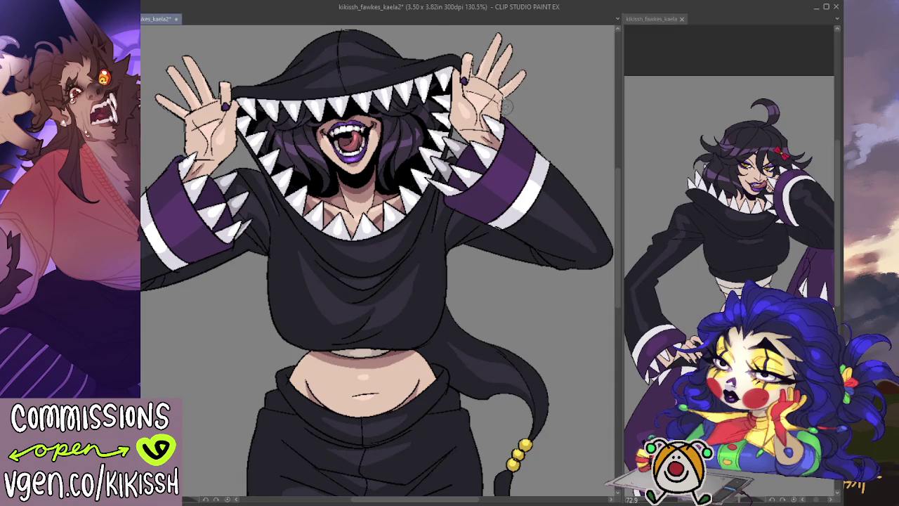
left_click_drag(495, 125, 498, 119)
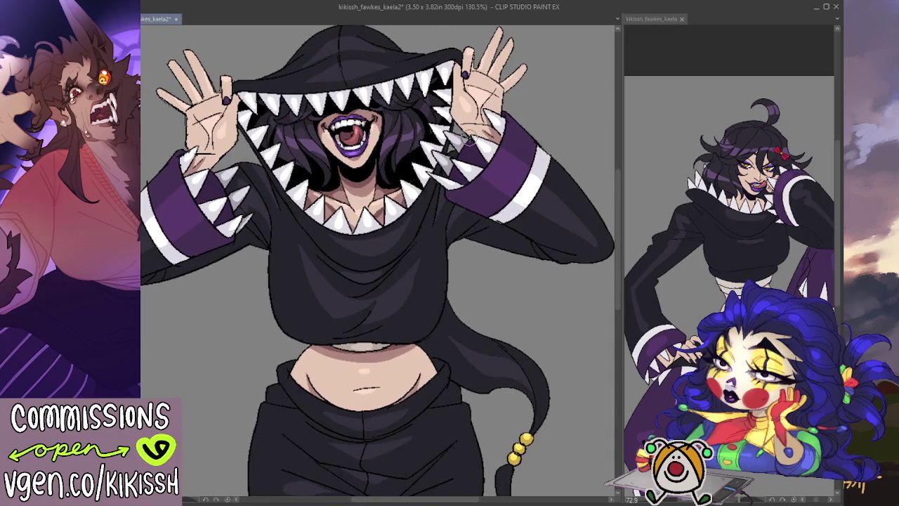
scroll(467, 142, "down", 5)
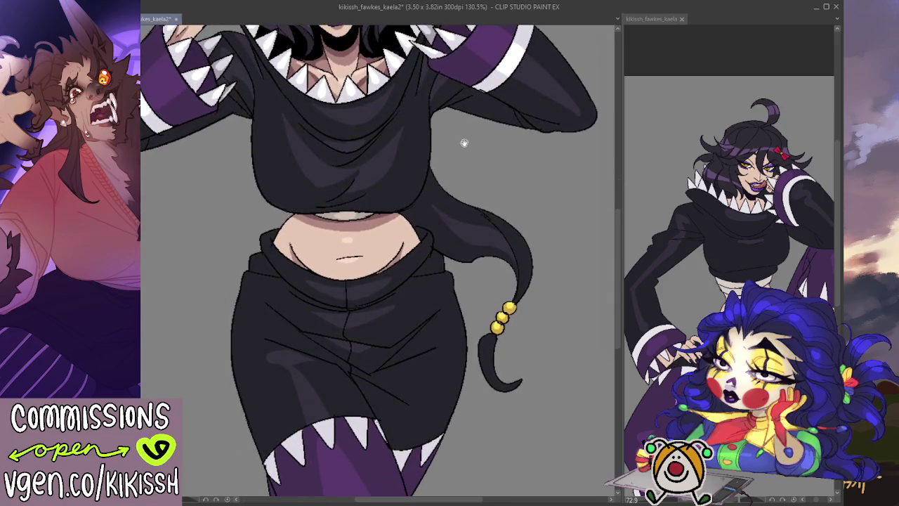
mouse_move(463, 143)
left_mouse_down()
mouse_move(498, 261)
mouse_move(493, 247)
mouse_move(491, 257)
left_mouse_up()
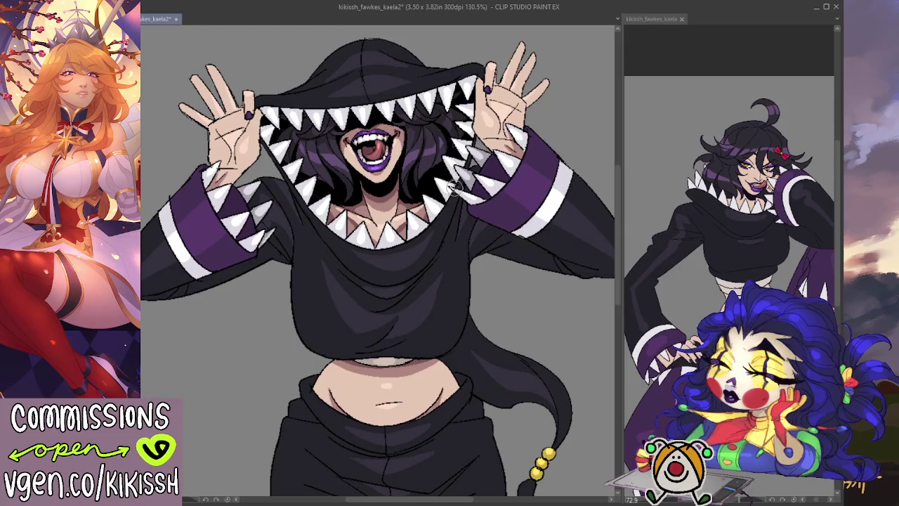
left_click_drag(444, 176, 448, 189)
scroll(421, 172, "down", 1)
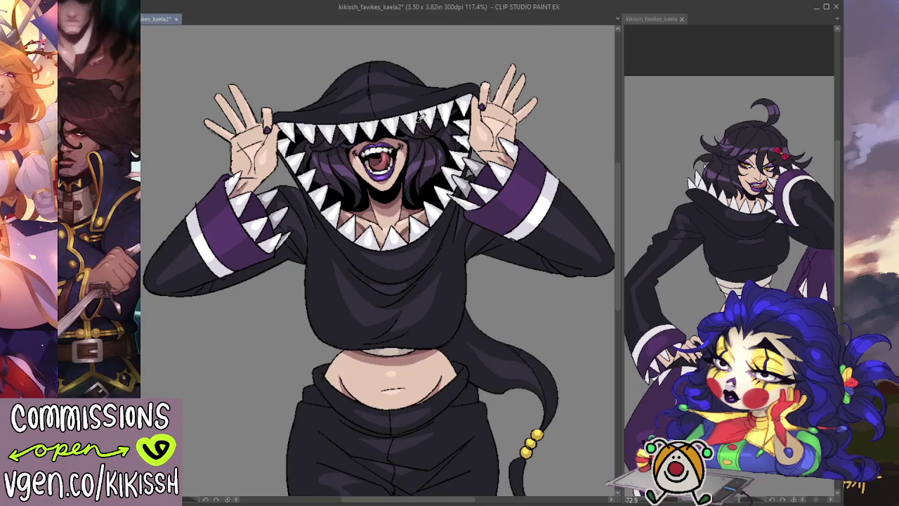
- Zoom out to 90%, recentre the whole figure, and resume touching up the drawing
scroll(421, 120, "down", 2)
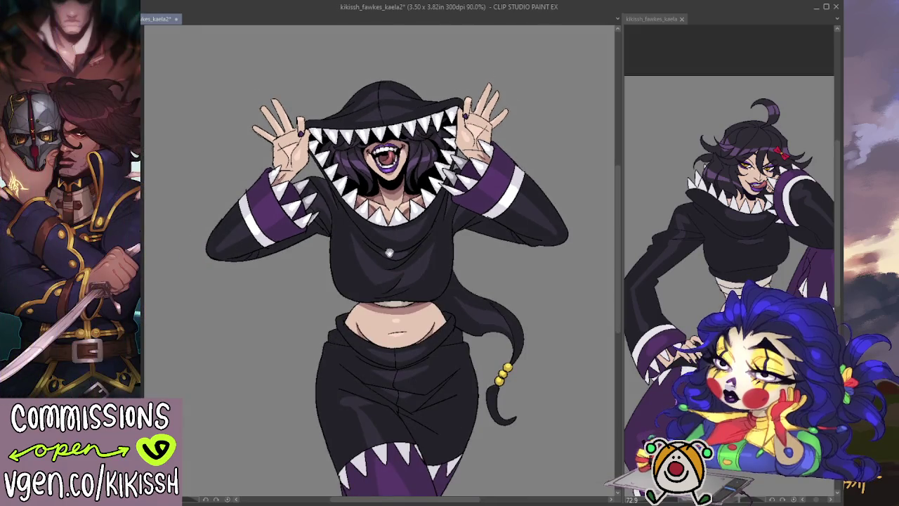
left_click_drag(388, 253, 378, 219)
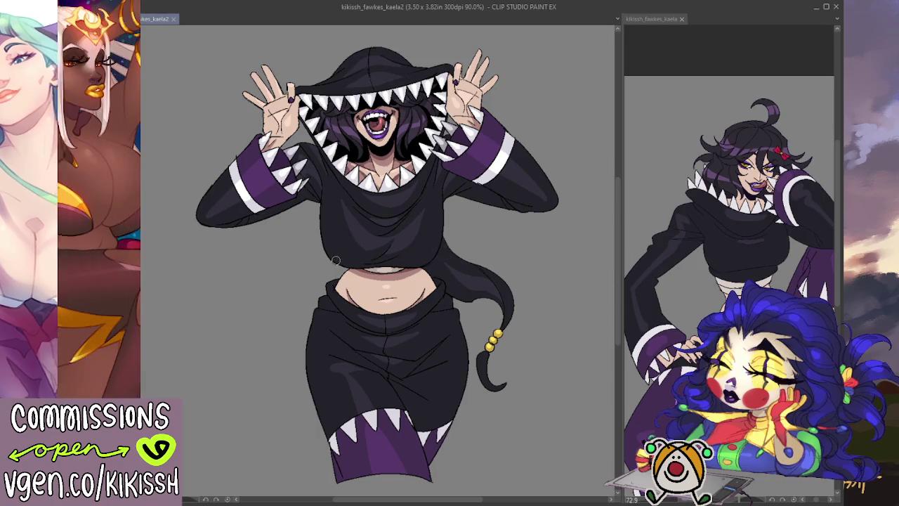
left_click(411, 228)
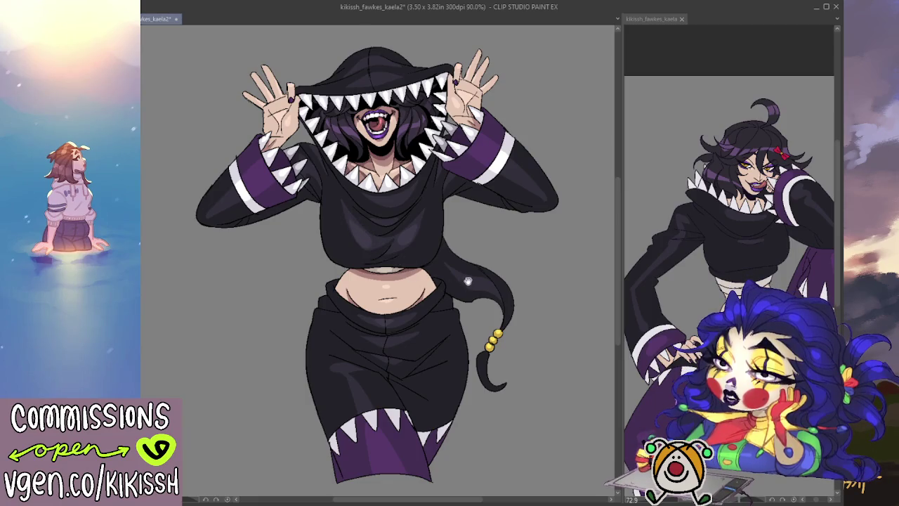
left_click_drag(468, 281, 518, 274)
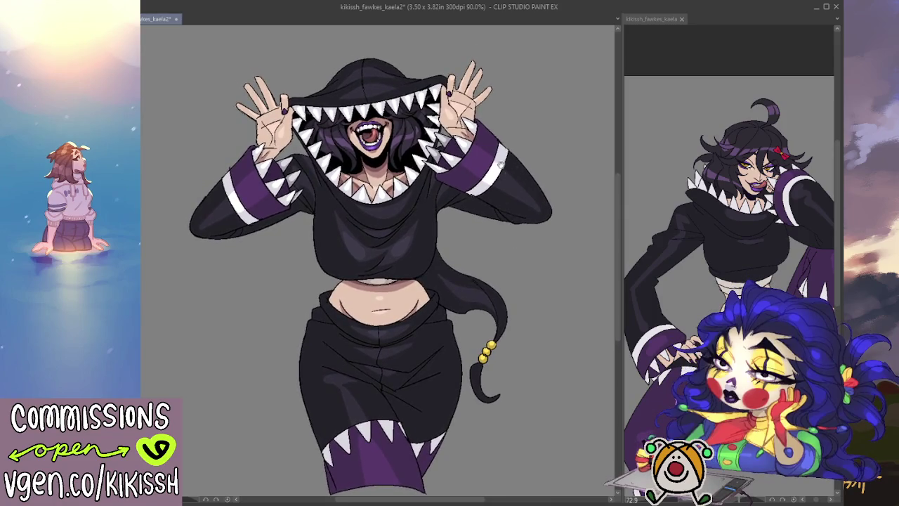
left_click_drag(499, 163, 516, 179)
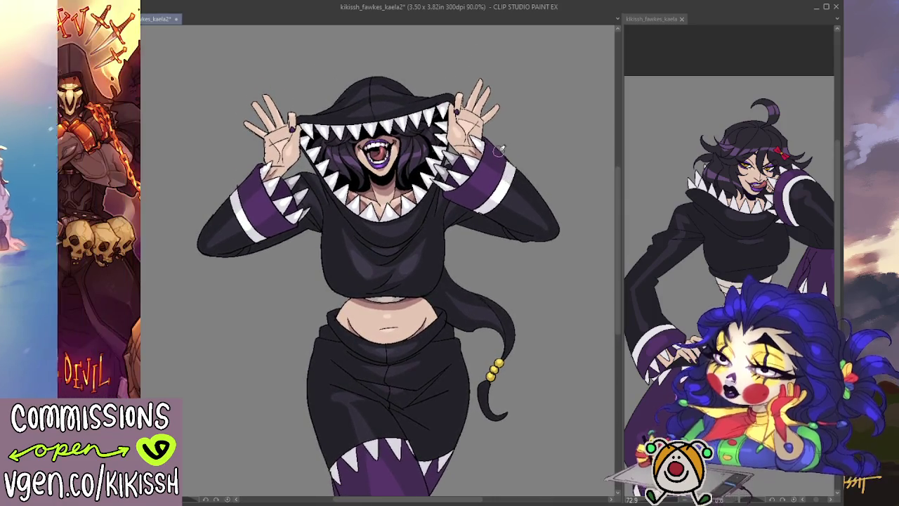
scroll(407, 178, "up", 2)
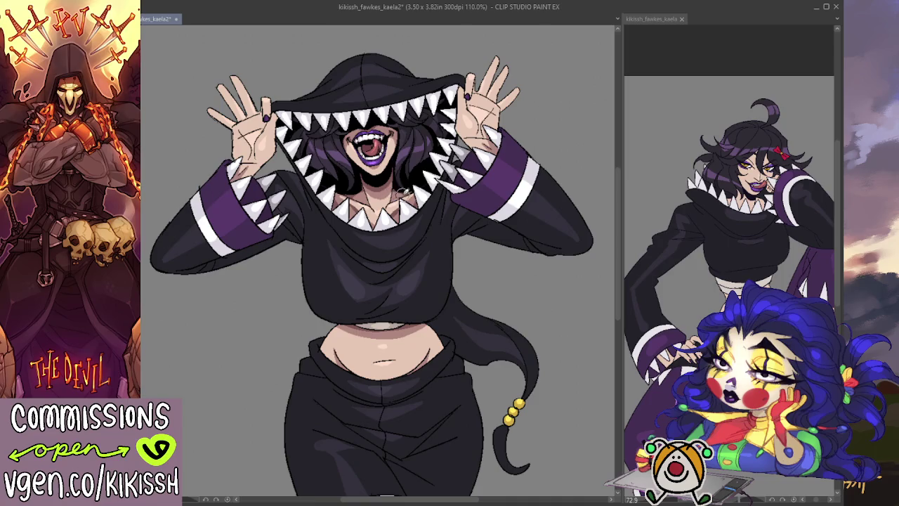
scroll(415, 175, "up", 2)
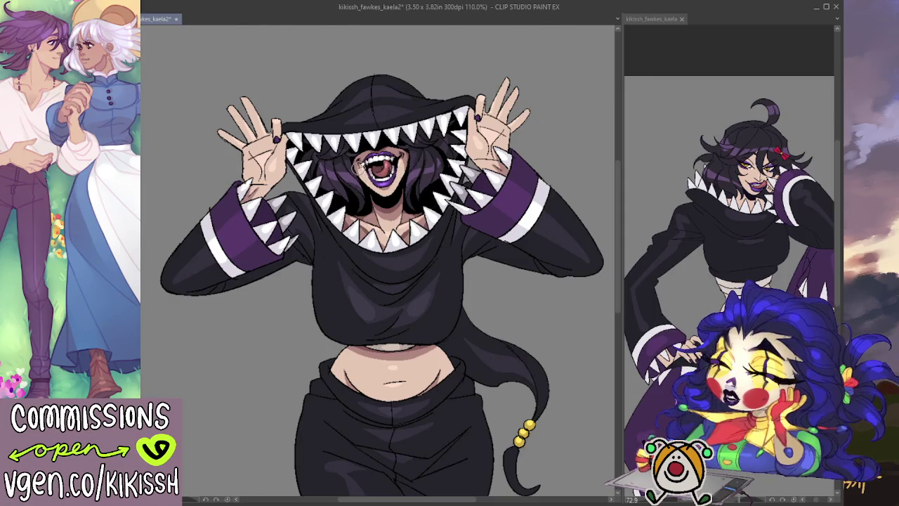
left_click_drag(384, 176, 392, 184)
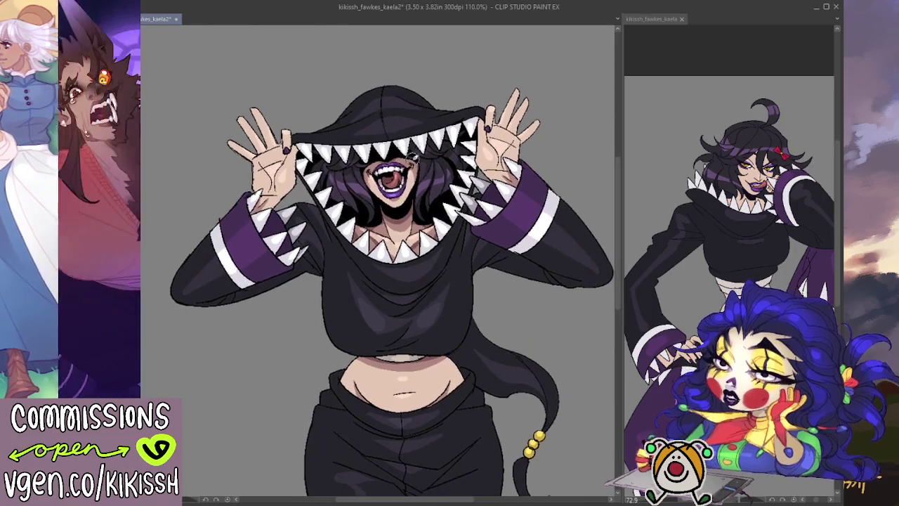
- Inspect the face and torso at 150%, then switch to the kikissh_fawkes_kaela reference
scroll(414, 141, "up", 2)
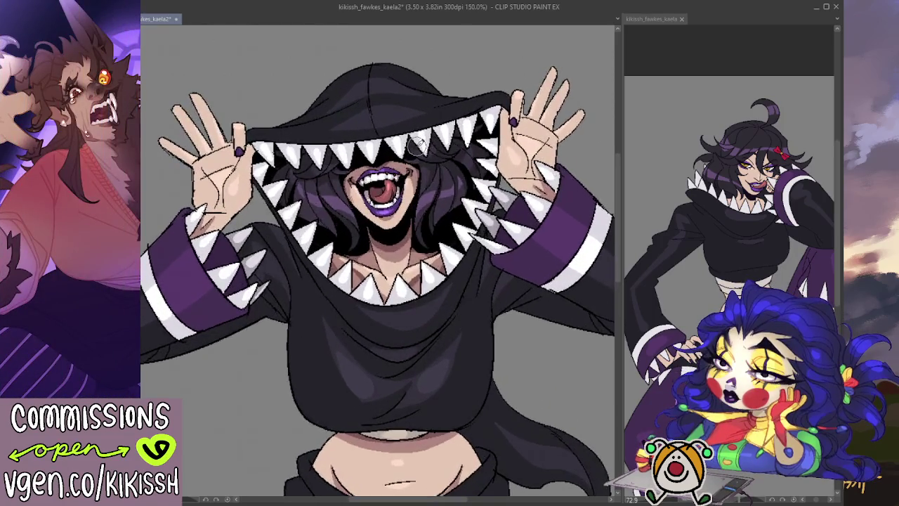
left_click_drag(403, 259, 405, 223)
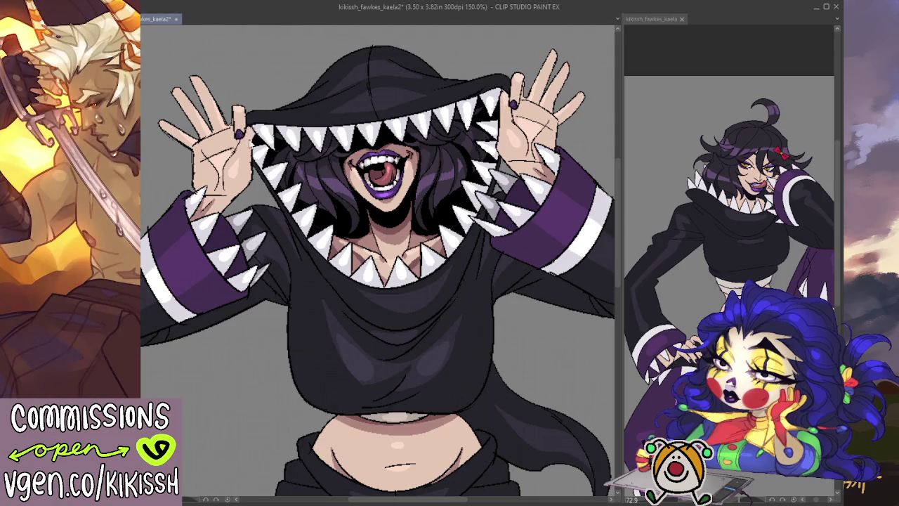
scroll(434, 257, "down", 1)
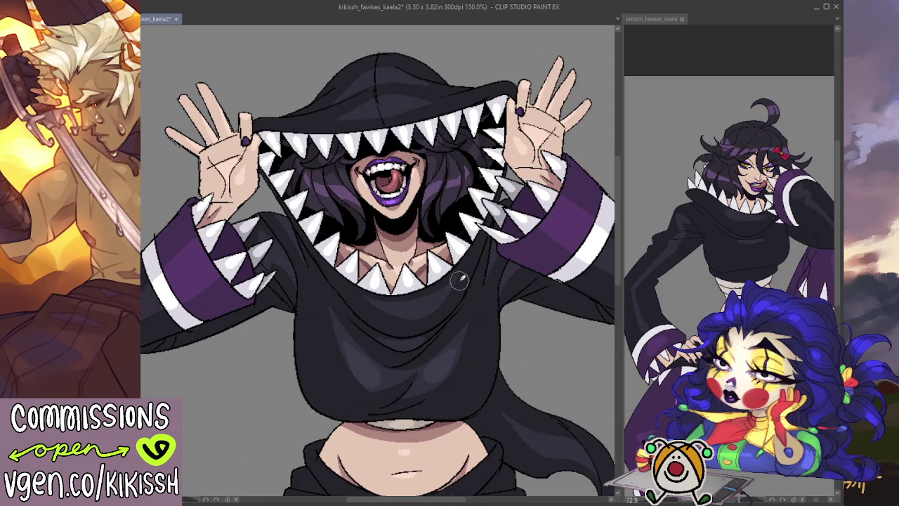
scroll(458, 279, "down", 1)
scroll(486, 277, "down", 1)
left_click_drag(487, 277, 465, 165)
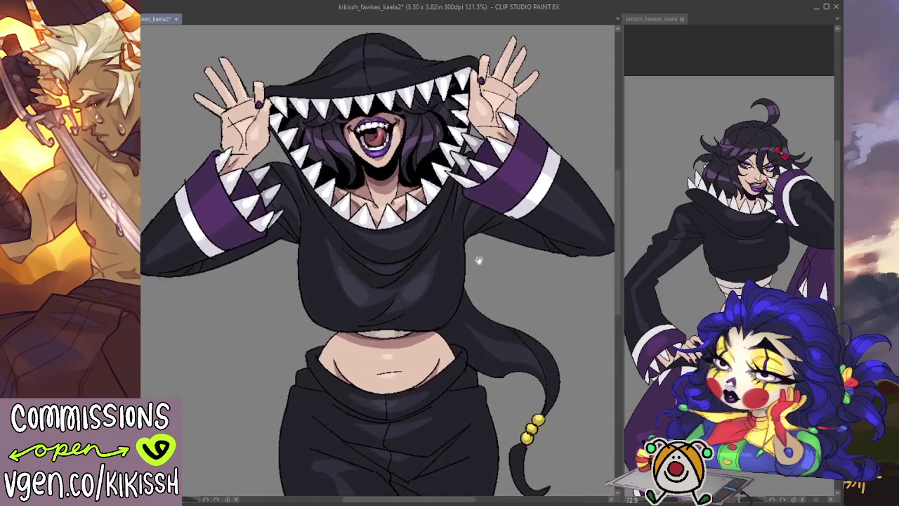
mouse_move(459, 304)
left_mouse_down()
mouse_move(441, 229)
mouse_move(471, 288)
mouse_move(485, 349)
mouse_move(477, 451)
mouse_move(476, 441)
left_mouse_up()
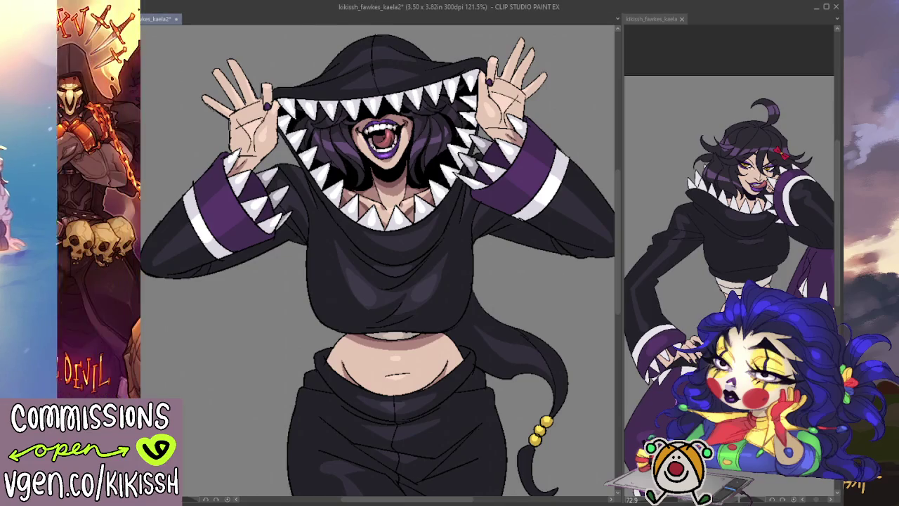
key("ctrl+Tab")
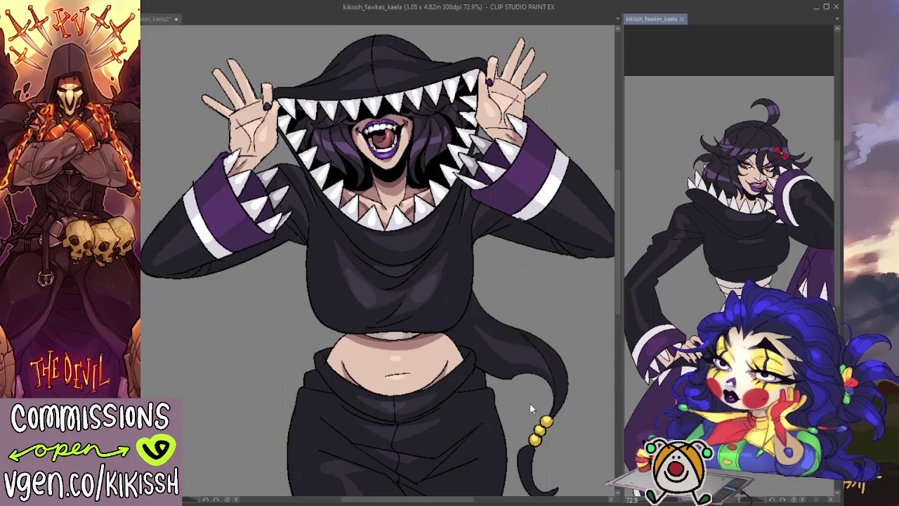
- Return to the kikissh_fawkes_kaela2 illustration and pan to show the hood and legs
key("ctrl+Tab")
left_click_drag(482, 320, 485, 317)
left_click_drag(494, 349, 497, 347)
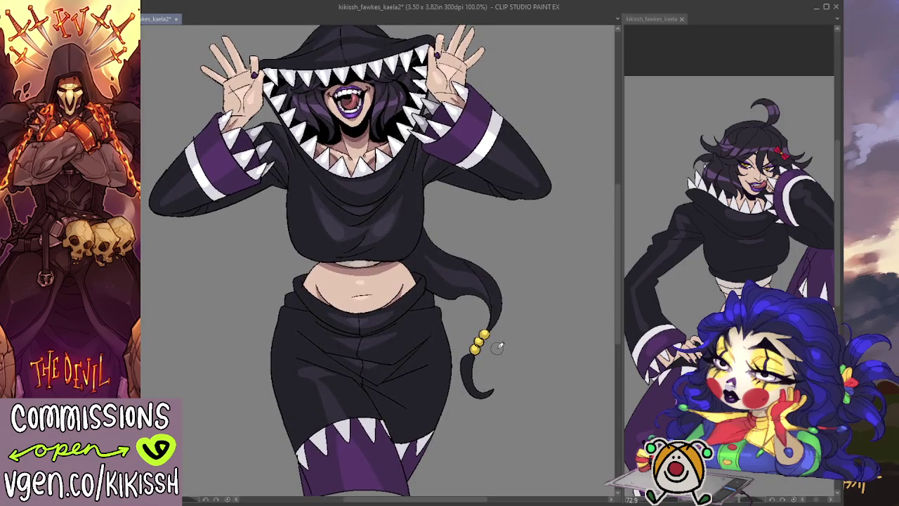
left_click_drag(497, 348, 475, 351)
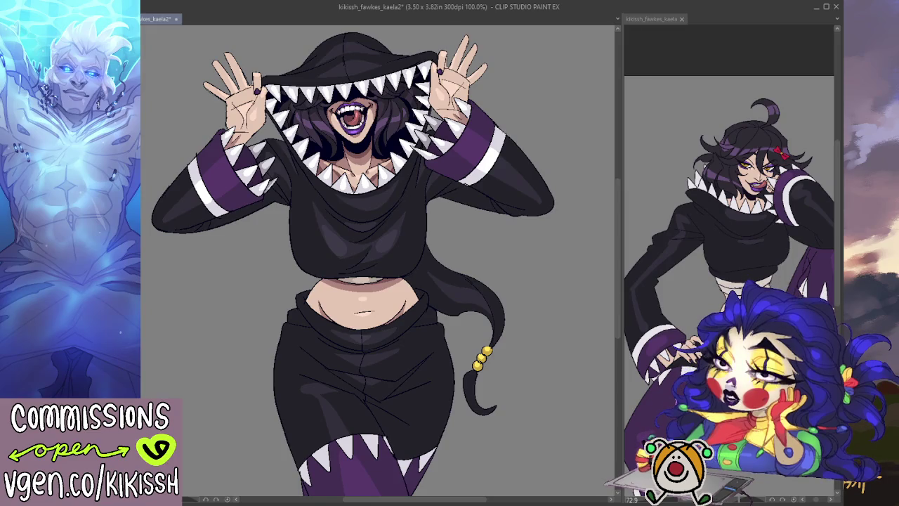
mouse_move(548, 158)
left_mouse_down()
mouse_move(566, 143)
mouse_move(572, 104)
left_mouse_up()
left_click_drag(560, 169, 551, 232)
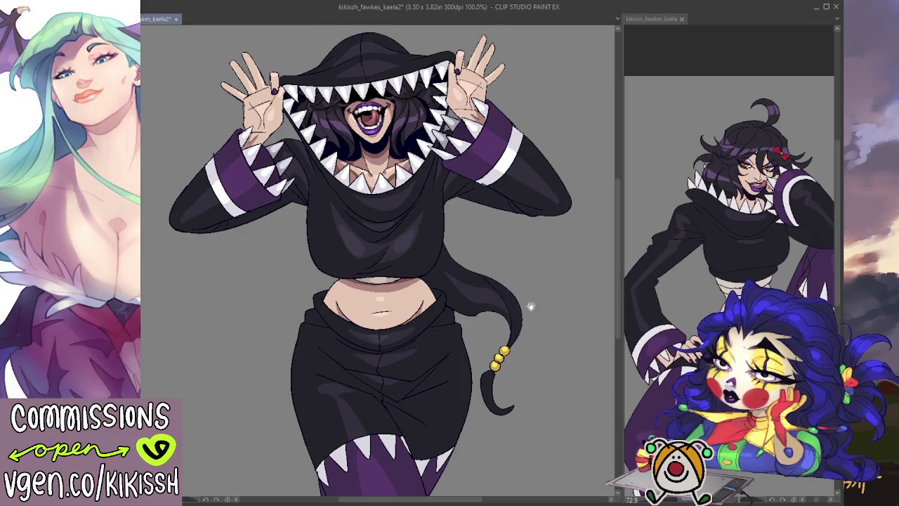
scroll(530, 306, "up", 1)
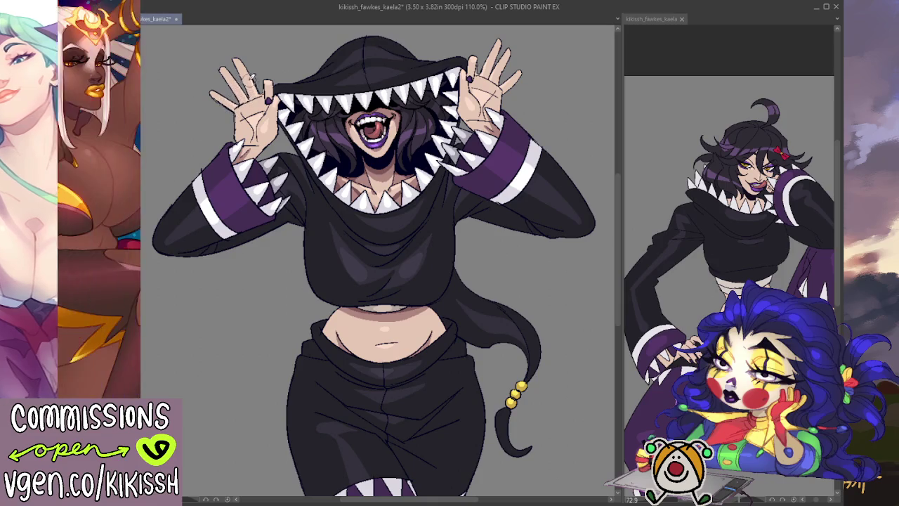
left_click_drag(477, 67, 451, 62)
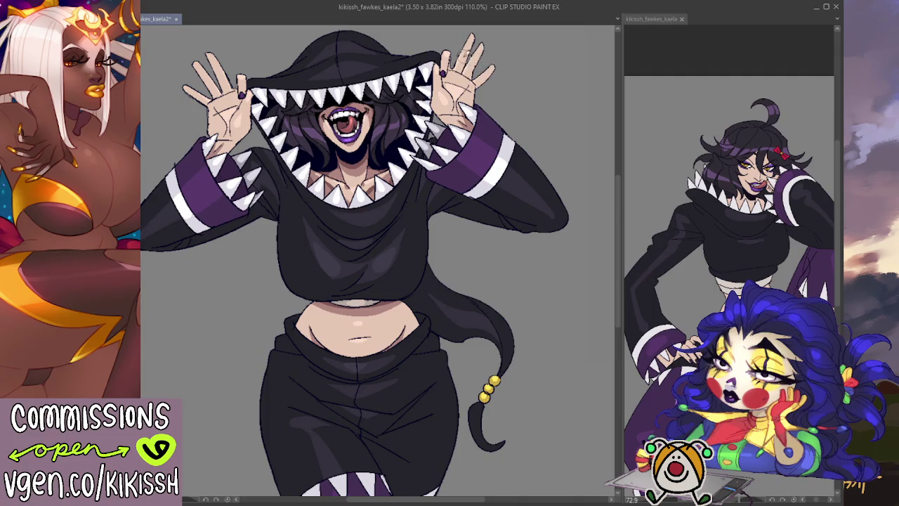
left_click_drag(464, 53, 455, 86)
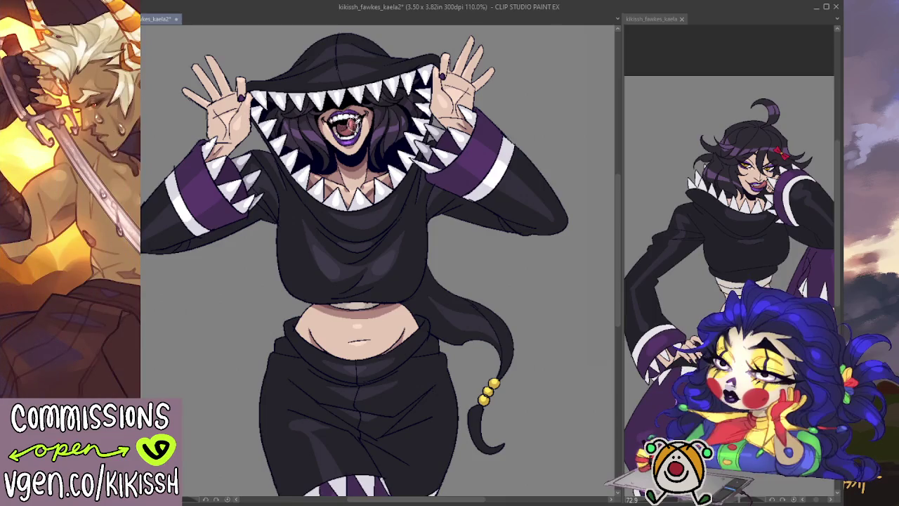
scroll(379, 260, "up", 2)
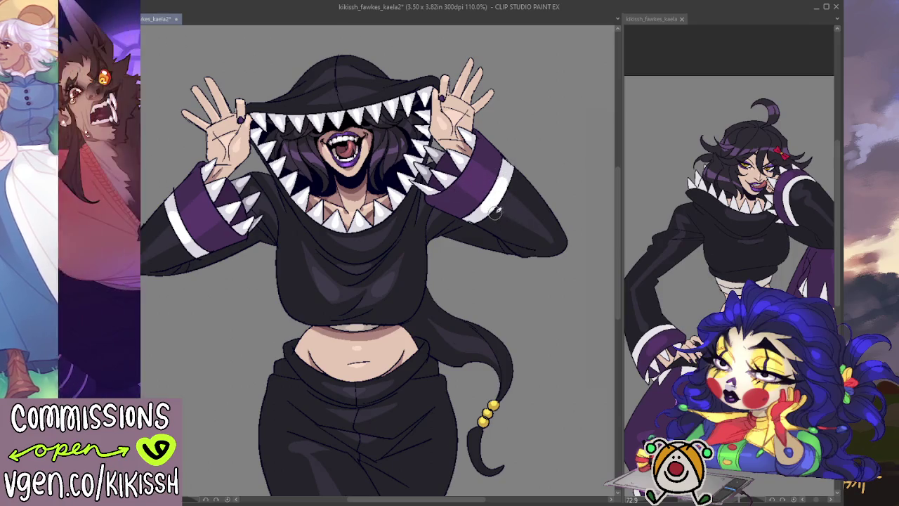
- Darken the sleeve shading, glance at the reference, and bring the face and hands back into view
mouse_move(519, 197)
left_mouse_down()
mouse_move(543, 216)
mouse_move(512, 198)
mouse_move(537, 226)
left_mouse_up()
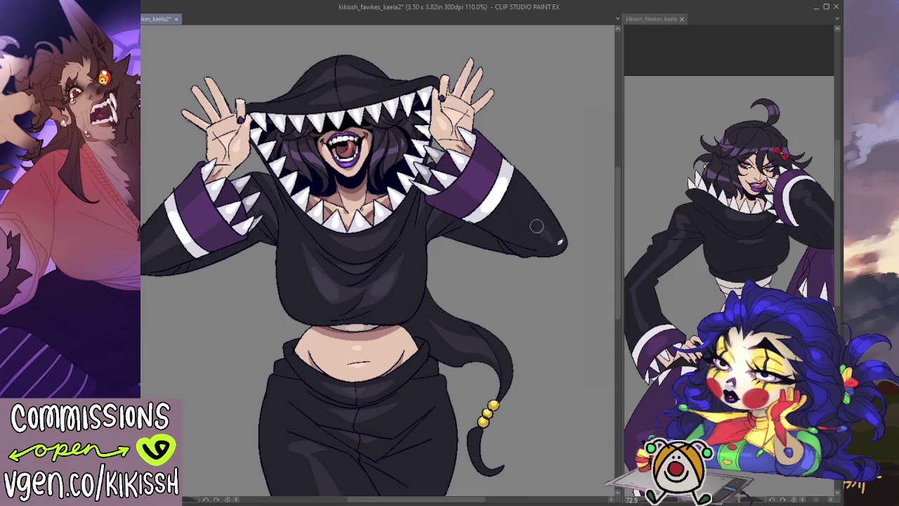
left_click(669, 241)
left_click(505, 194)
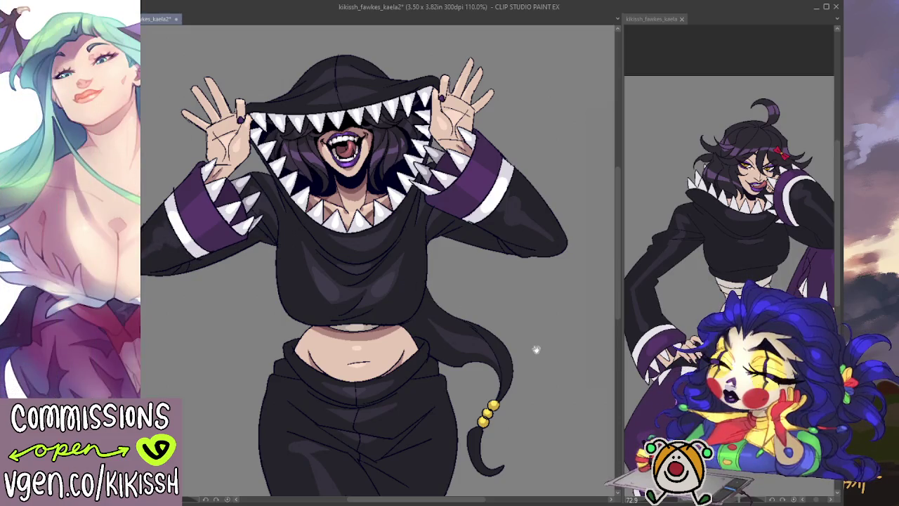
left_click_drag(528, 346, 544, 341)
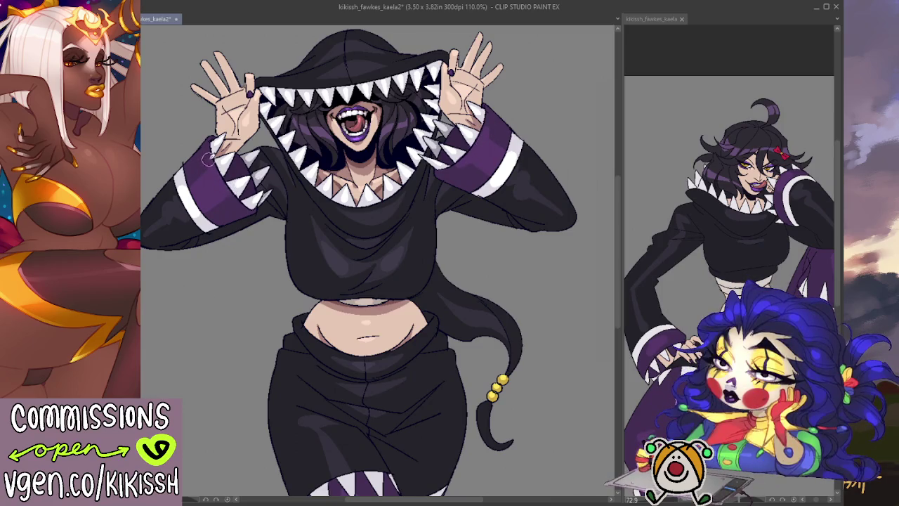
mouse_move(269, 224)
left_mouse_down()
mouse_move(263, 251)
mouse_move(511, 283)
mouse_move(507, 239)
left_mouse_up()
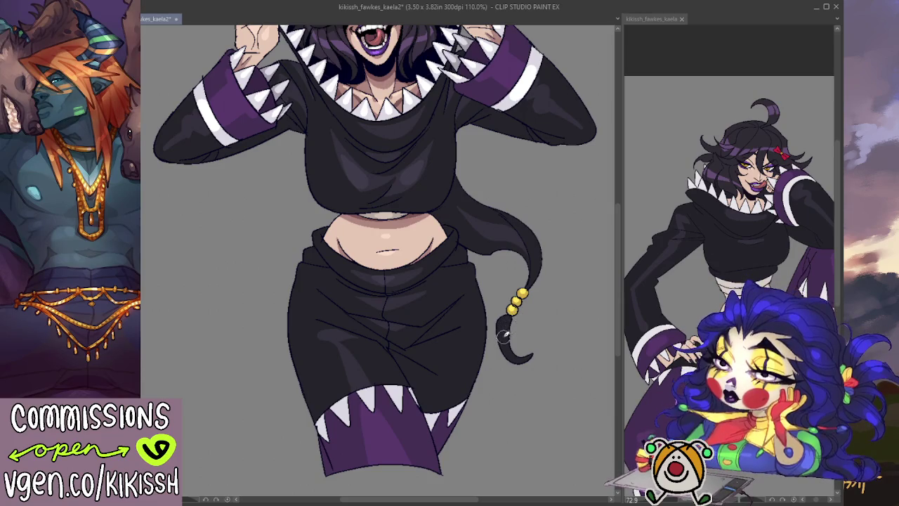
scroll(512, 312, "up", 3)
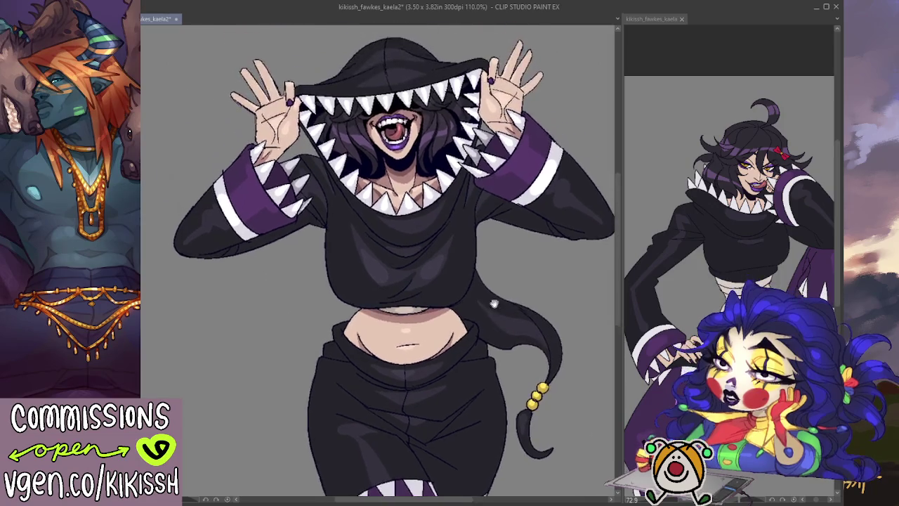
- Position the hood near the top of the view and activate the kikissh_fawkes_kaela reference canvas
scroll(510, 310, "up", 3)
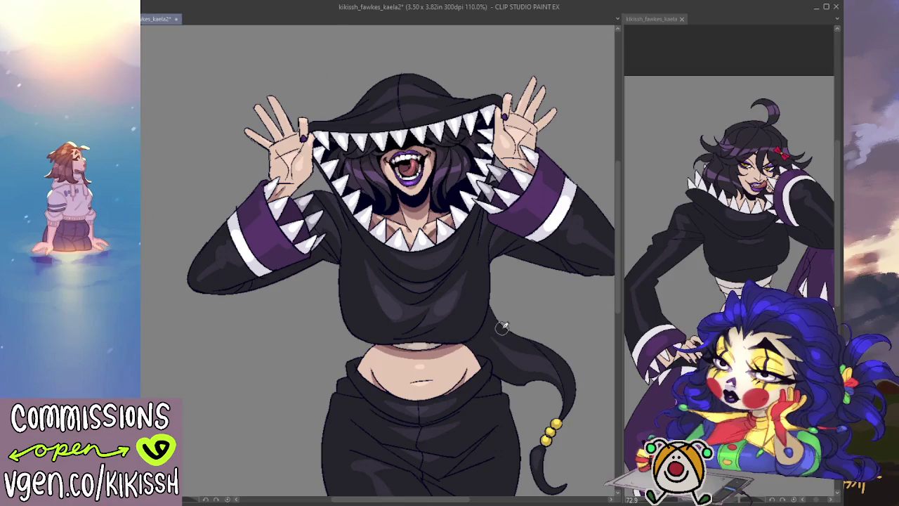
mouse_move(532, 301)
left_mouse_down()
mouse_move(527, 242)
mouse_move(538, 290)
left_mouse_up()
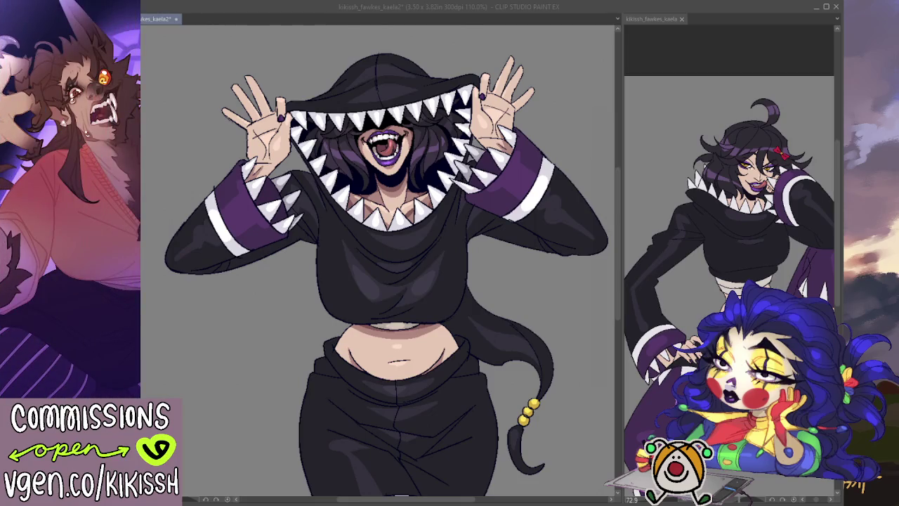
left_click(650, 390)
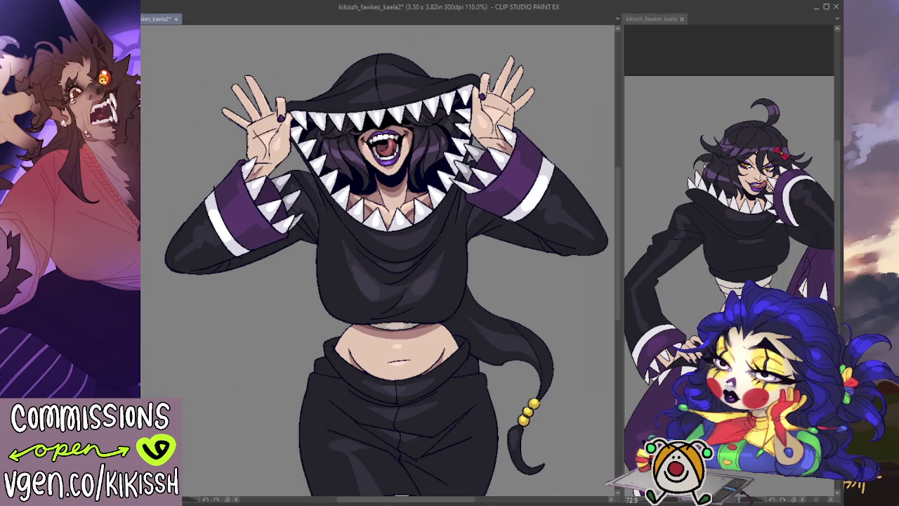
- Paste the artist's signature with 2025 and web address onto the drawing beside the beaded tail
left_click_drag(568, 381, 515, 327)
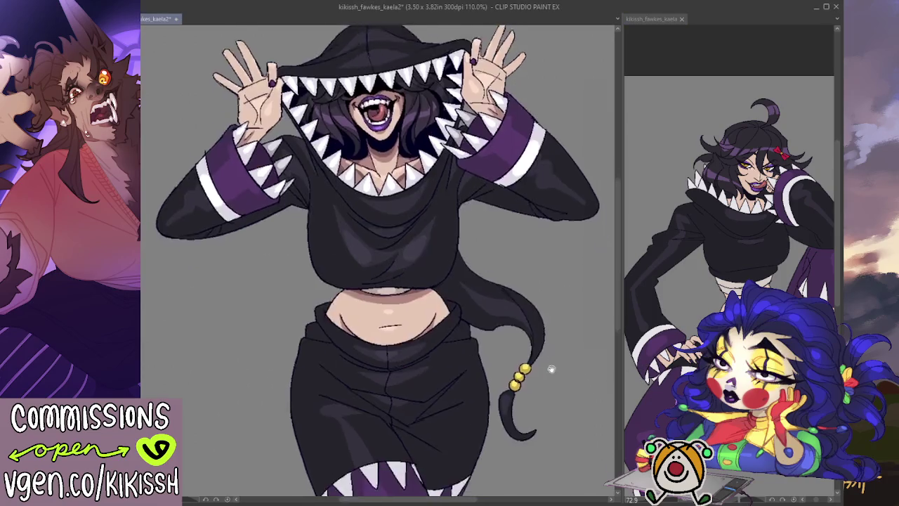
scroll(515, 326, "down", 1)
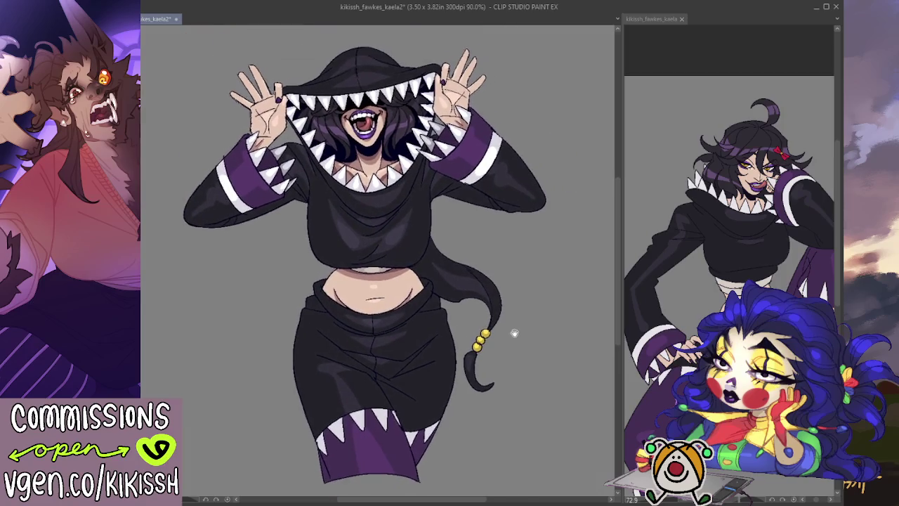
scroll(512, 295, "down", 2)
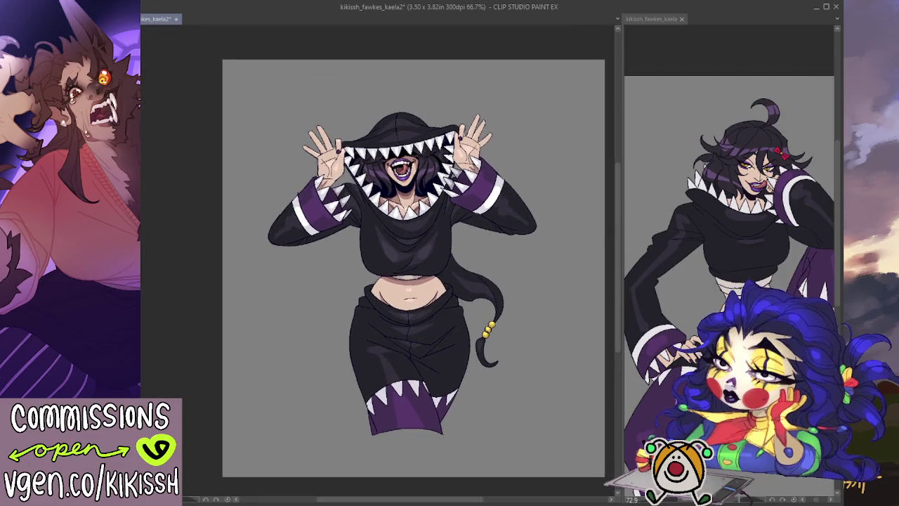
left_click(825, 59)
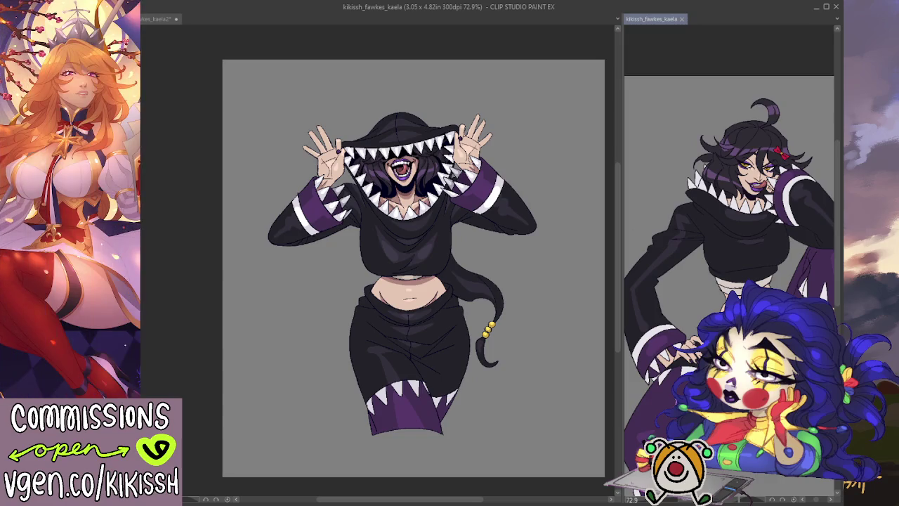
left_click(236, 304)
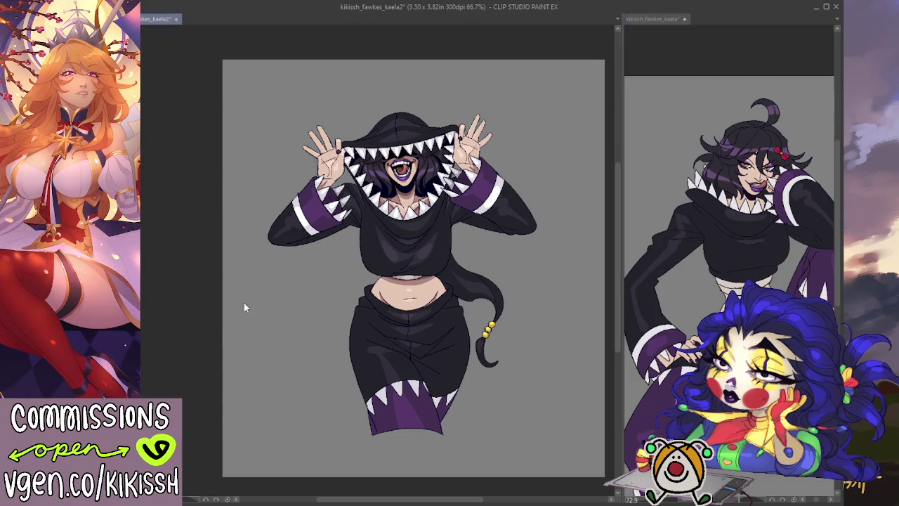
key("ctrl+v")
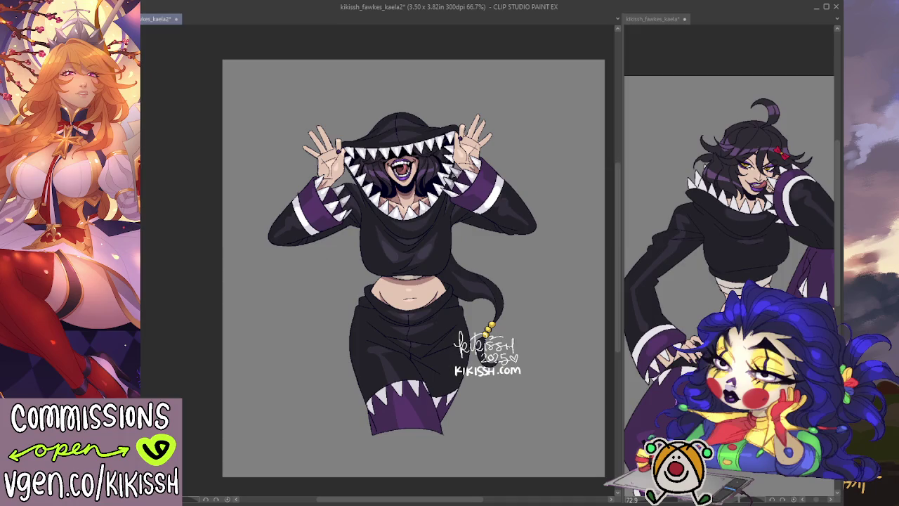
key("ctrl+t")
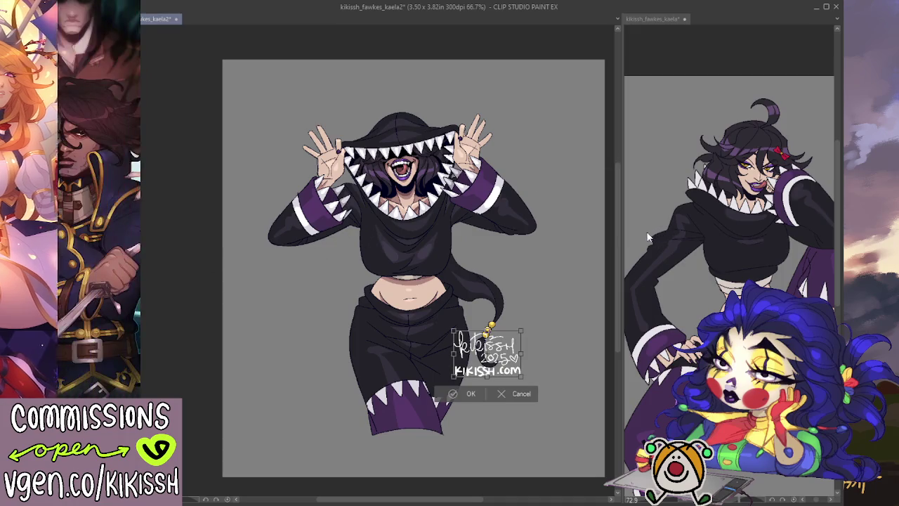
- Commit the pasted signature and move it up beside the figure's right side
key("Return")
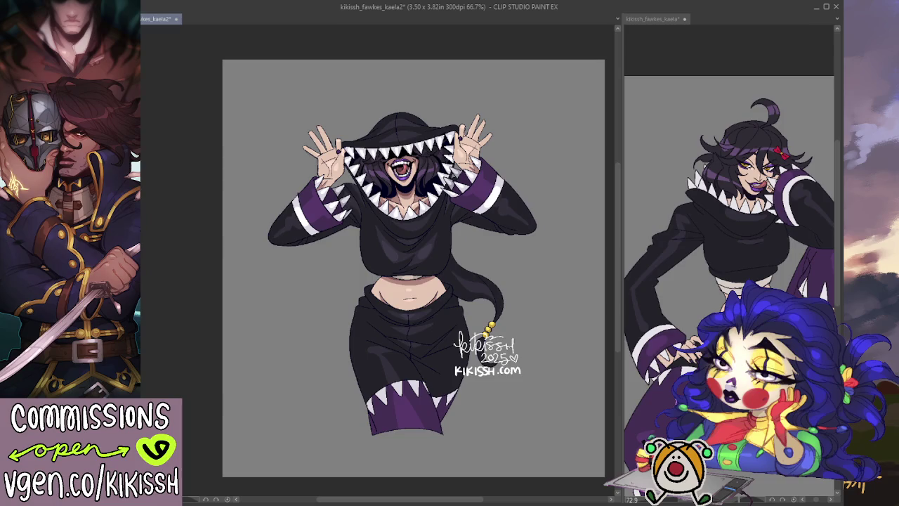
scroll(309, 260, "up", 2)
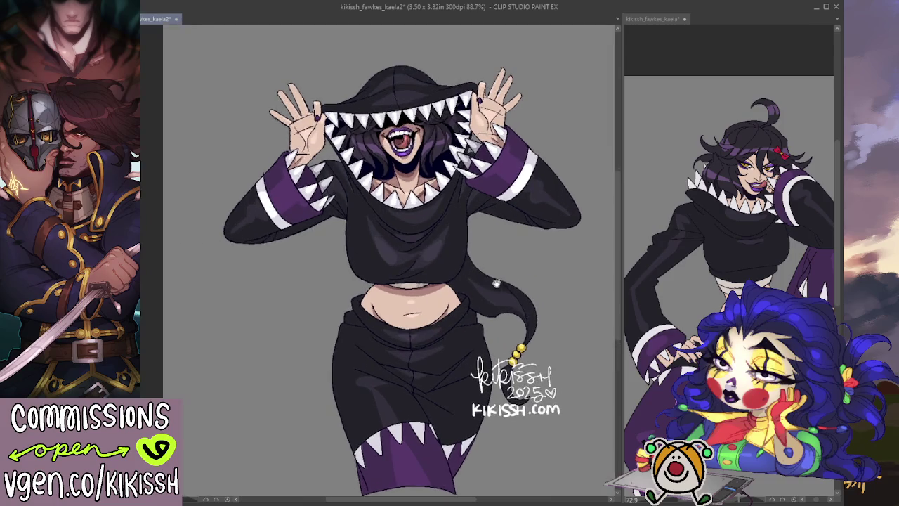
scroll(309, 259, "up", 2)
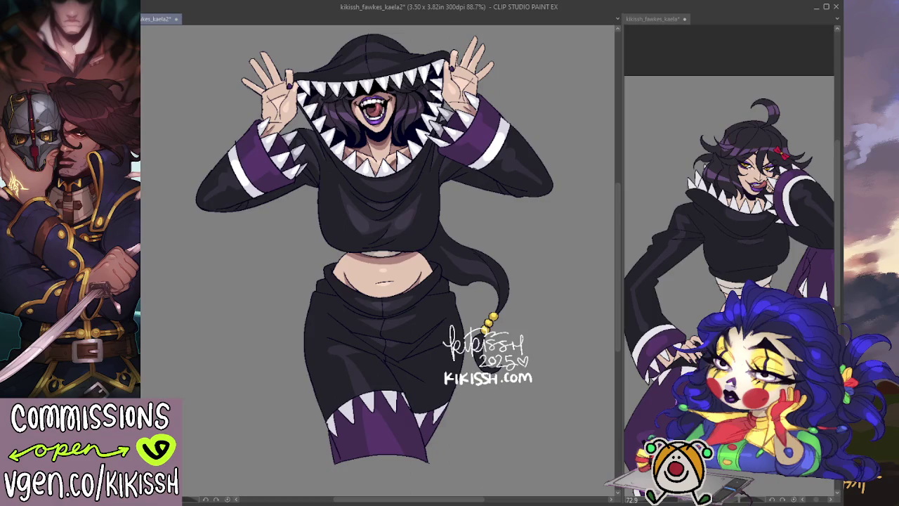
mouse_move(433, 353)
left_mouse_down()
mouse_move(245, 244)
mouse_move(250, 257)
mouse_move(454, 218)
left_mouse_up()
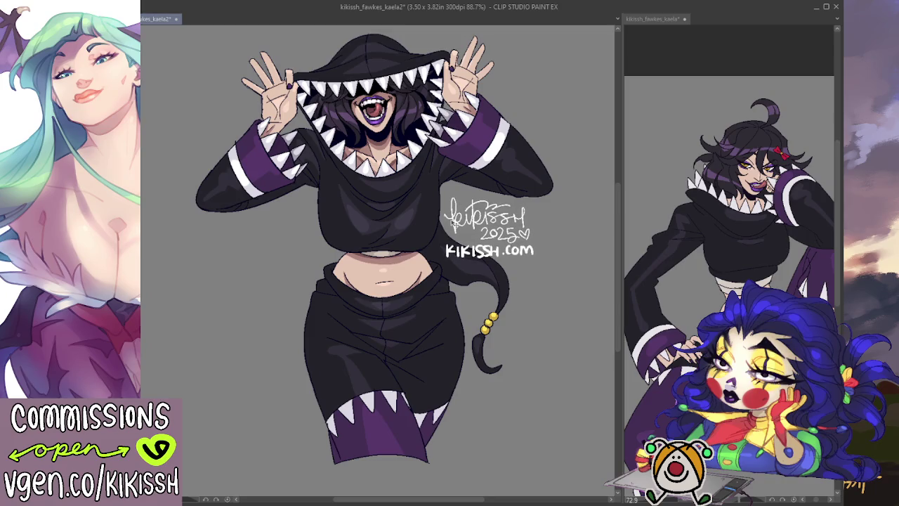
scroll(540, 226, "up", 1)
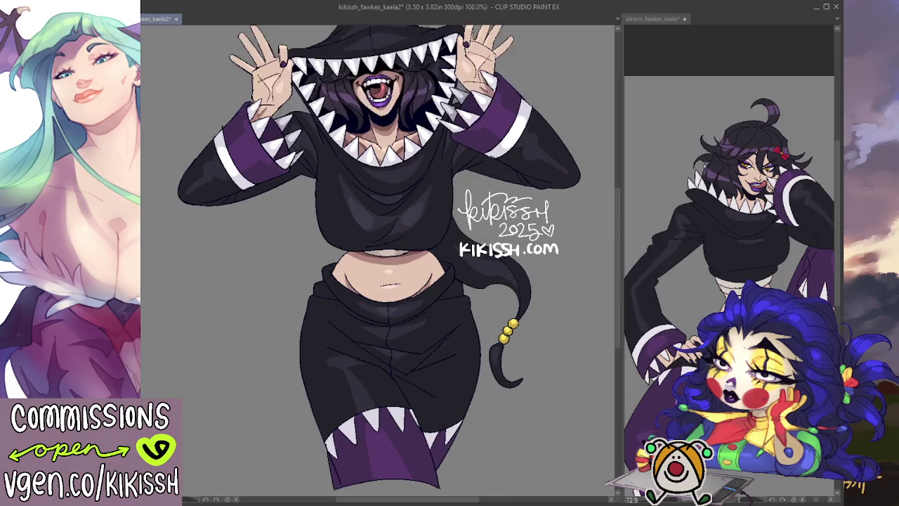
scroll(539, 226, "up", 1)
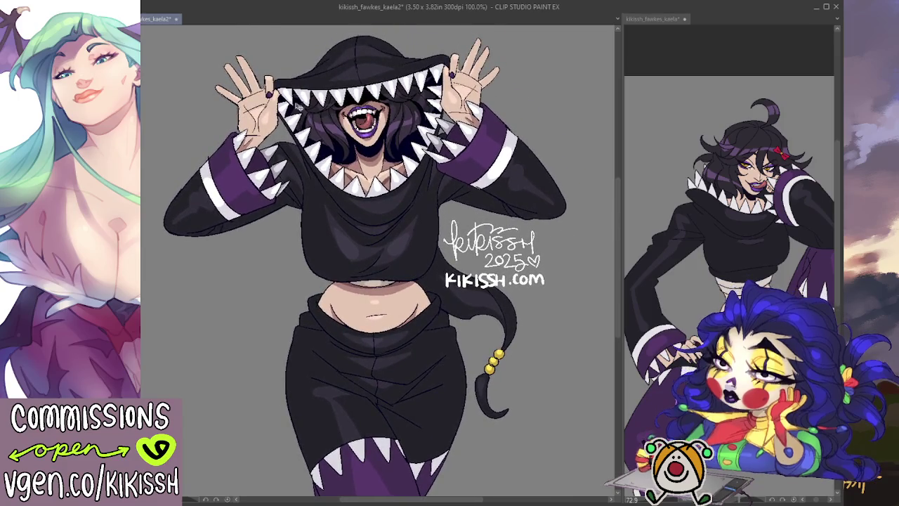
- Inspect the reference drawing up close, then return to the working drawing
left_click(754, 221)
left_click_drag(754, 221, 728, 203)
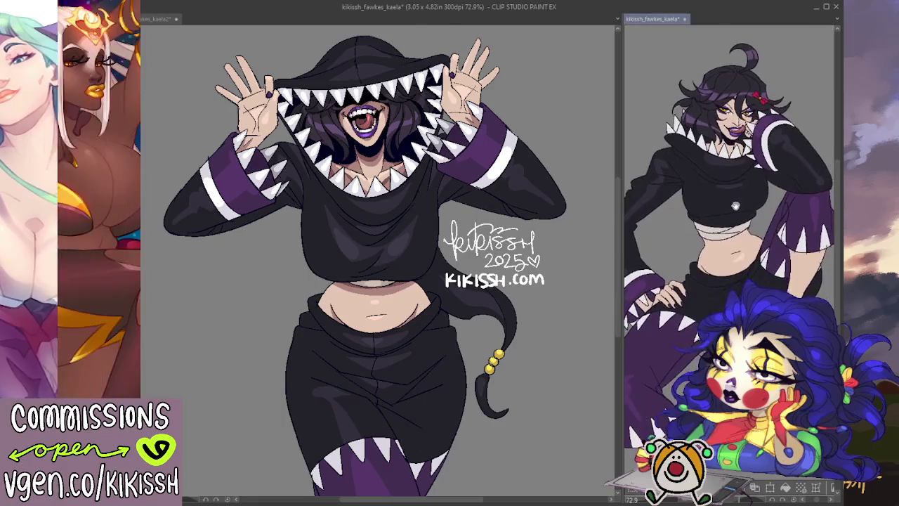
scroll(737, 249, "up", 2)
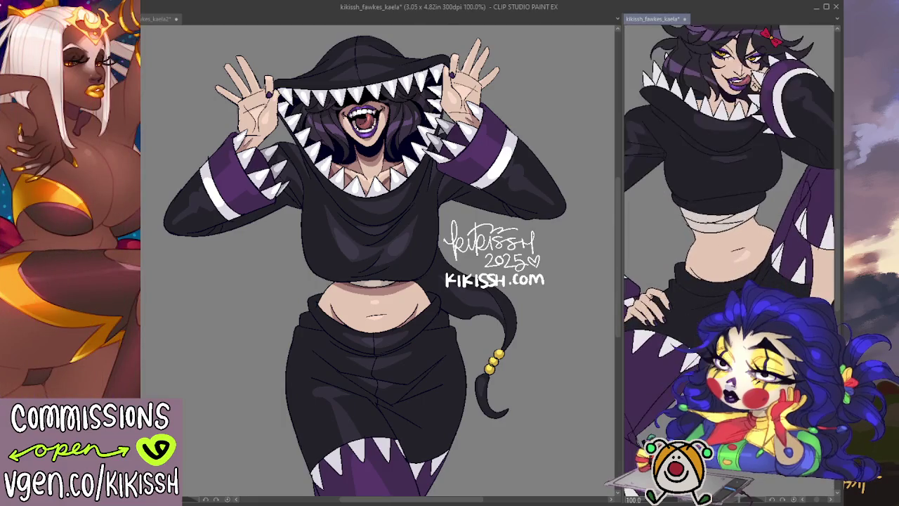
left_click_drag(671, 144, 684, 164)
left_click(382, 269)
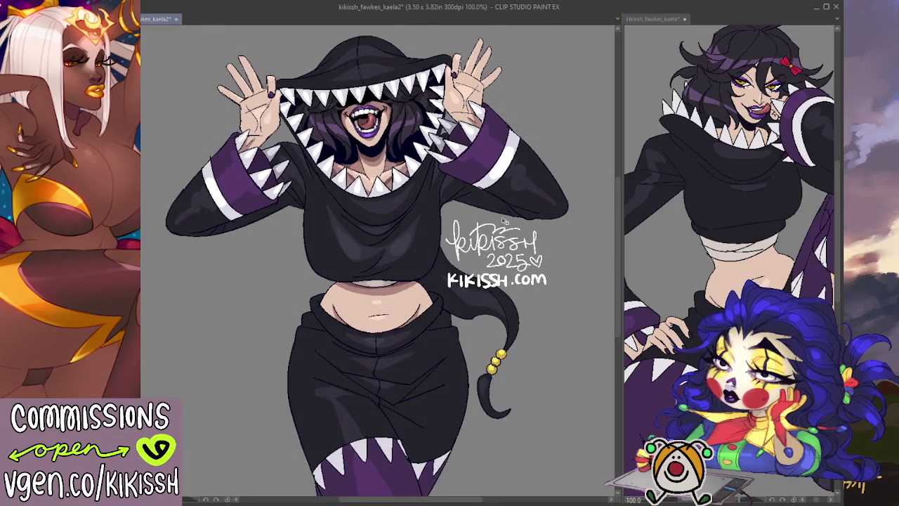
- Shrink the signature from its top-left corner and nudge it up-left onto the hoodie's edge
left_click_drag(171, 156, 169, 147)
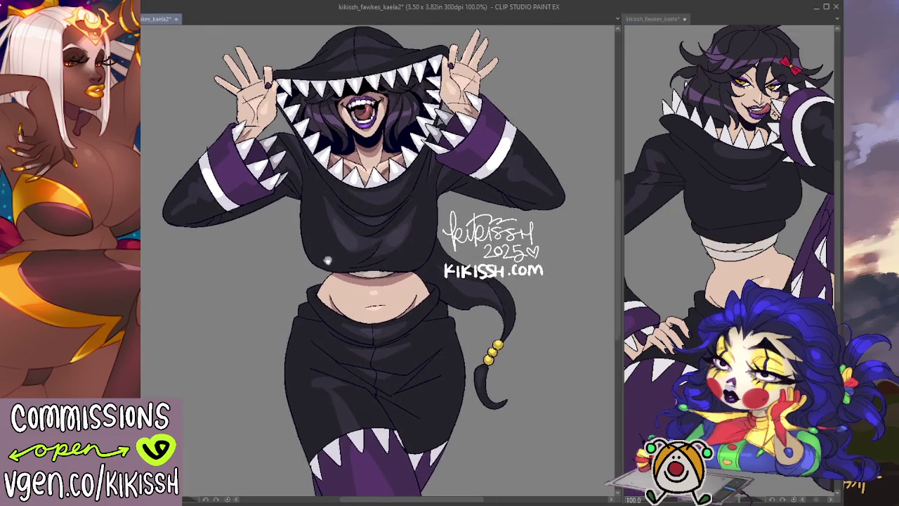
key("ctrl+t")
left_click_drag(442, 209, 456, 219)
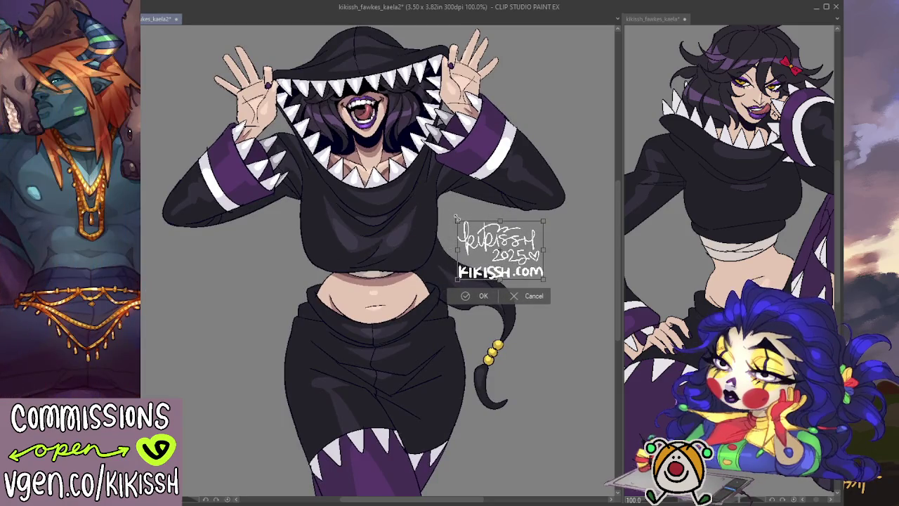
left_click(482, 296)
left_click_drag(497, 279, 480, 269)
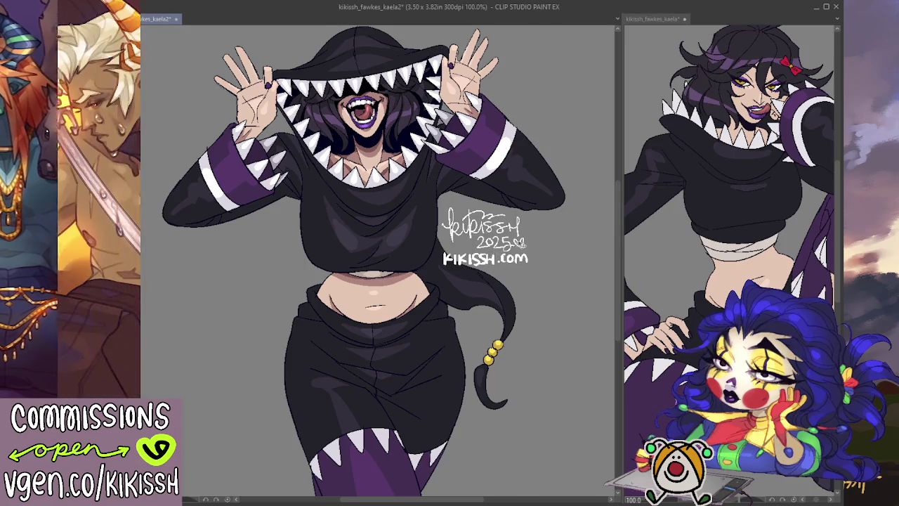
scroll(537, 275, "down", 1)
left_click_drag(537, 266, 534, 263)
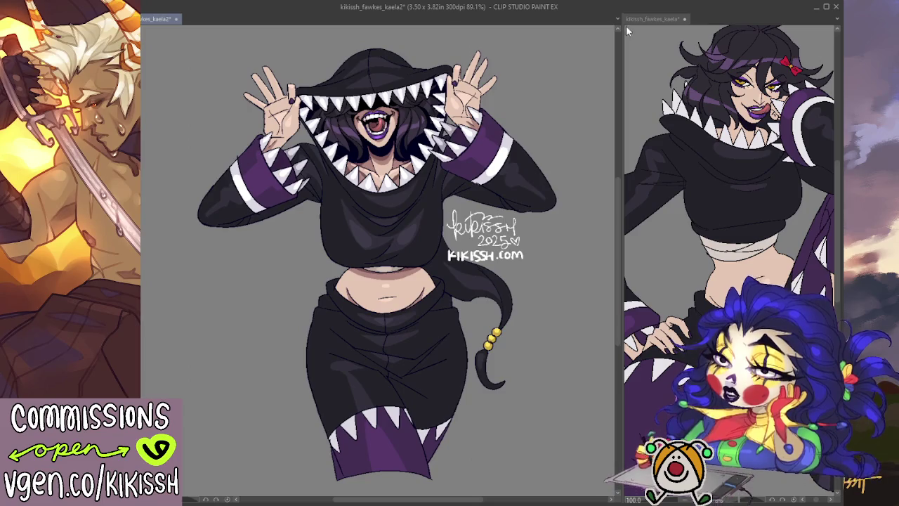
- Crop the canvas to a 2.71 x 3.11 in area around the figure and deselect
mouse_move(577, 33)
left_mouse_down()
mouse_move(317, 379)
mouse_move(184, 486)
left_mouse_up()
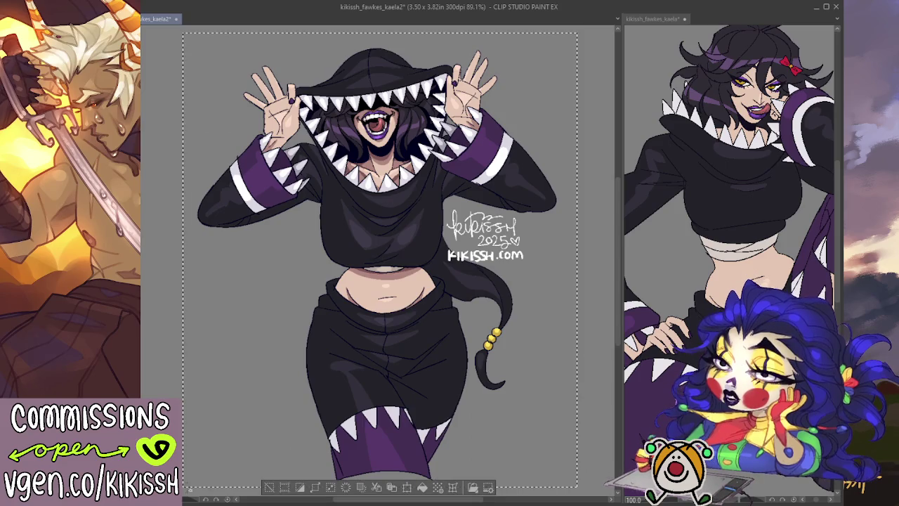
left_click(287, 487)
key("ctrl+d")
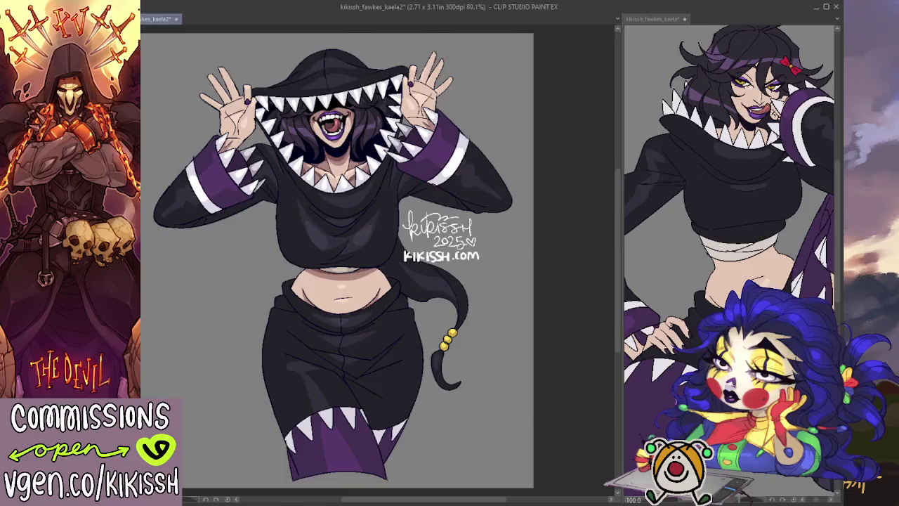
scroll(358, 189, "up", 1)
left_click_drag(357, 188, 357, 200)
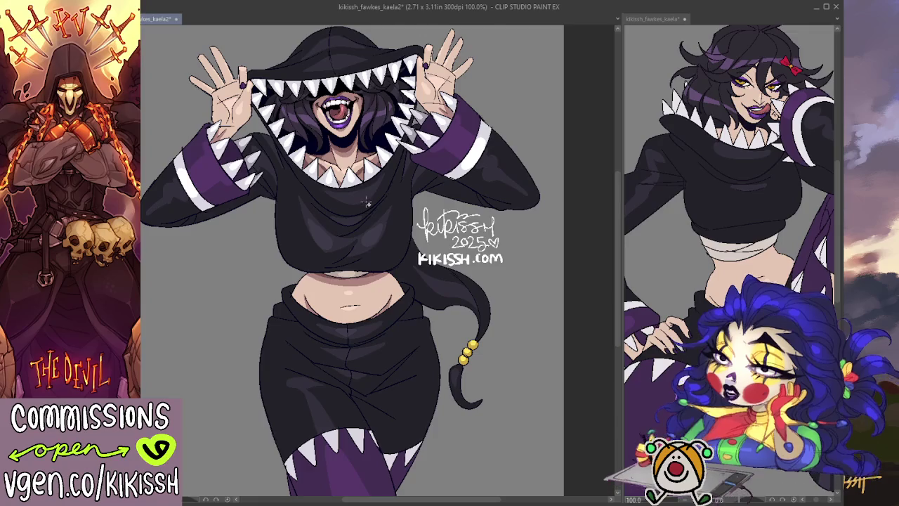
left_click(827, 488)
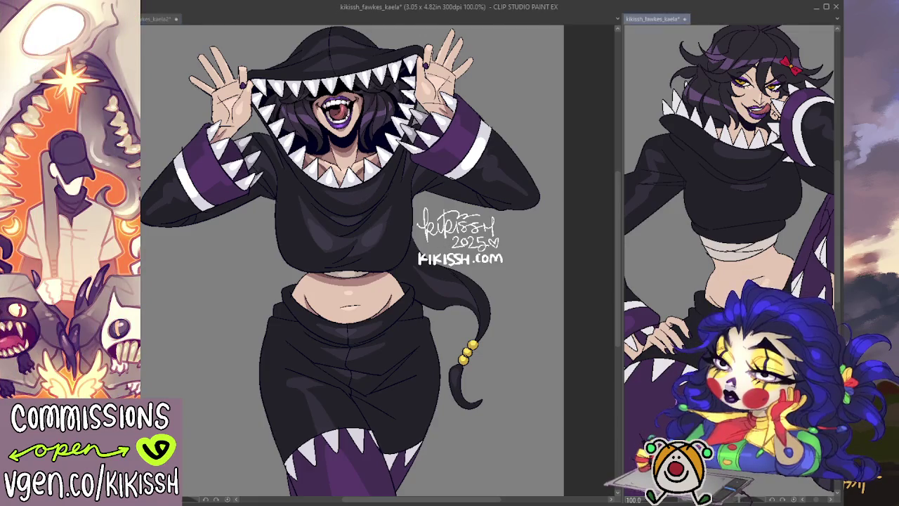
mouse_move(836, 425)
left_mouse_down()
mouse_move(827, 488)
mouse_move(817, 466)
left_mouse_up()
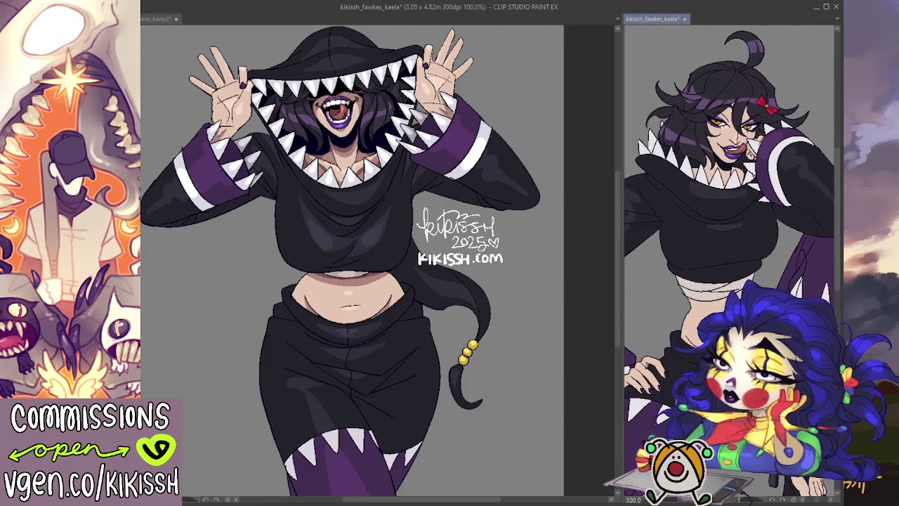
left_click(587, 403)
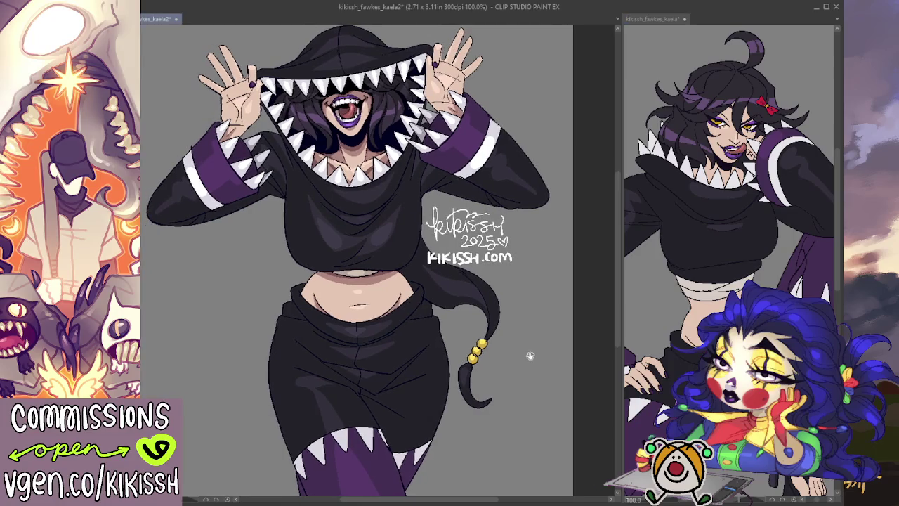
- Zoom in on the face and repaint the shading on the lower lip and chin
scroll(372, 148, "up", 1)
scroll(372, 148, "up", 1)
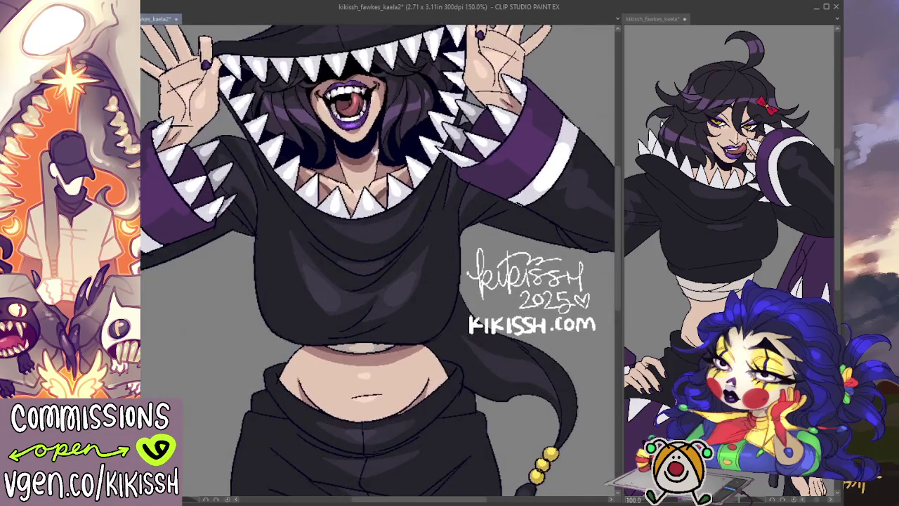
left_click_drag(371, 148, 376, 163)
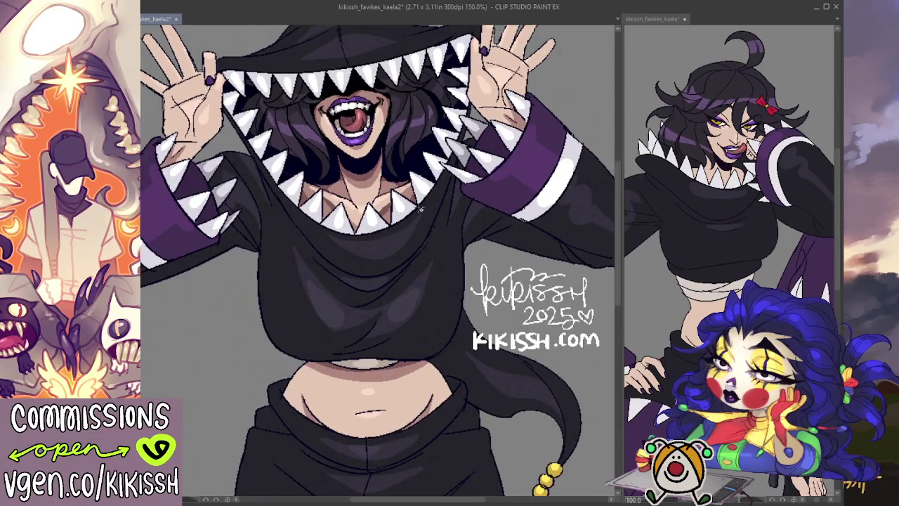
left_click_drag(420, 210, 420, 212)
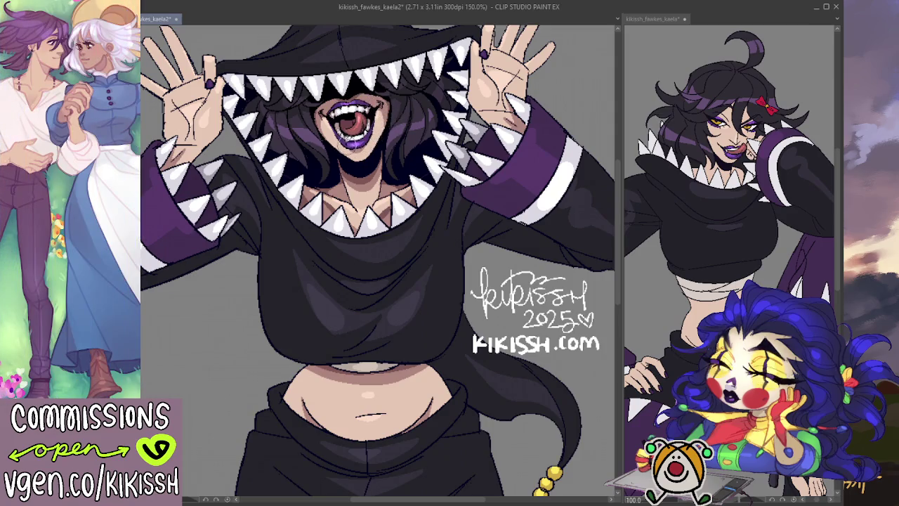
left_click_drag(355, 142, 358, 160)
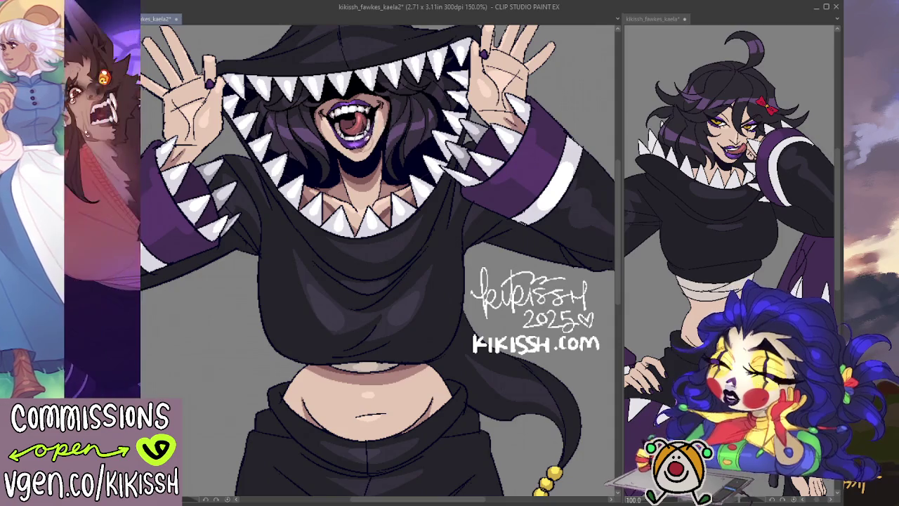
left_click_drag(359, 100, 365, 105)
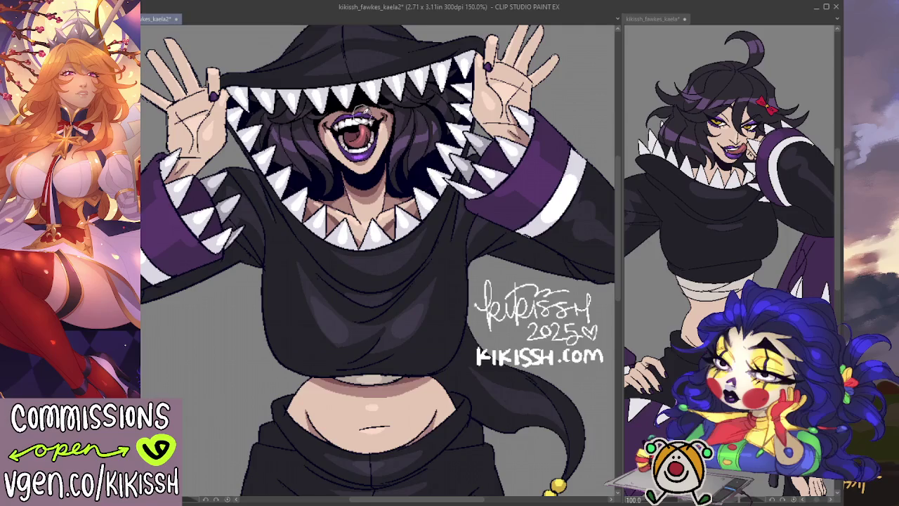
scroll(483, 328, "down", 2)
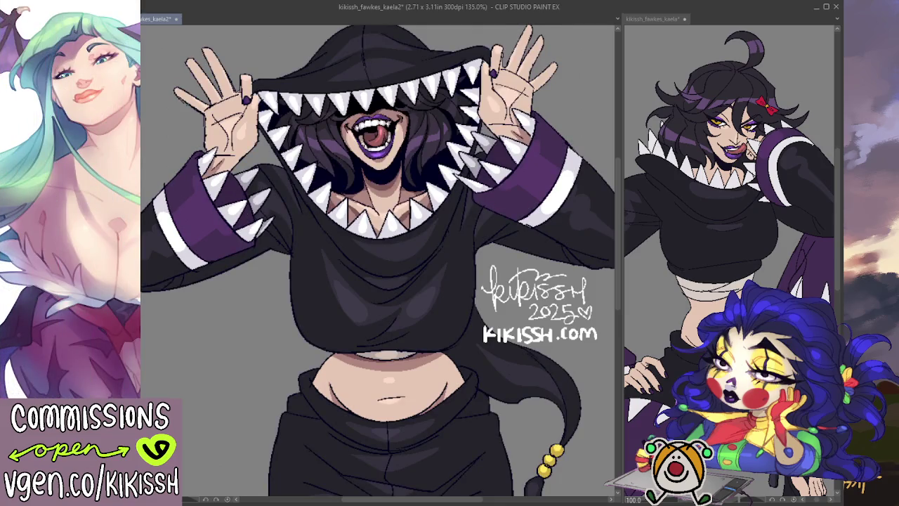
key("ctrl+alt+0")
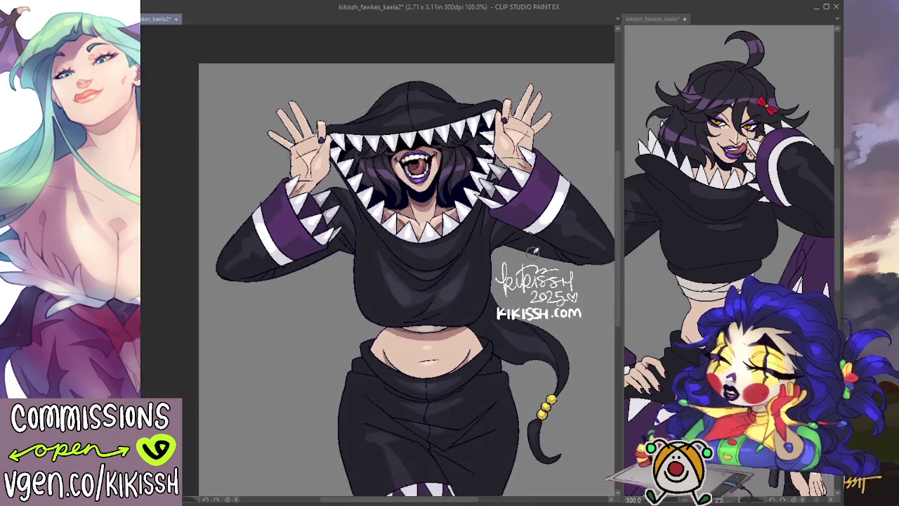
- Save the drawing with Ctrl+S to keep the lip and chin touch-ups
left_click_drag(489, 264, 517, 230)
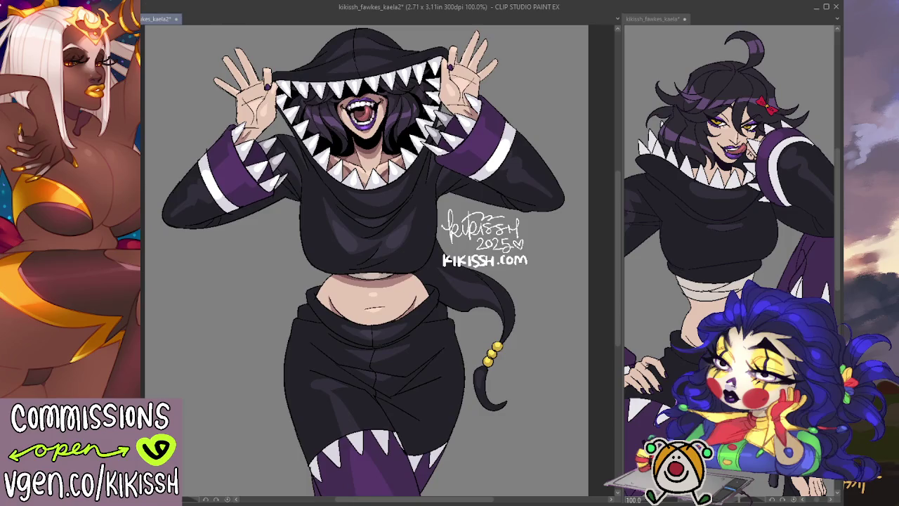
key("ctrl+s")
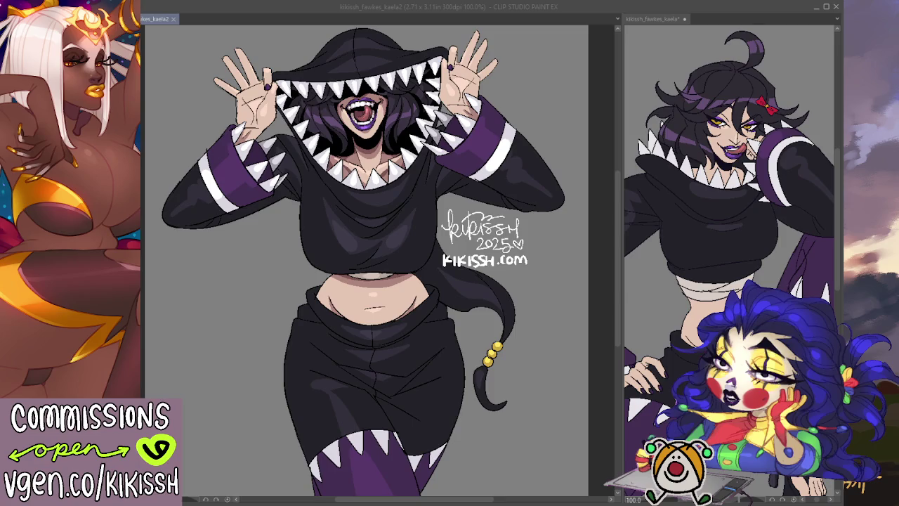
mouse_move(546, 428)
left_mouse_down()
mouse_move(531, 401)
mouse_move(538, 422)
left_mouse_up()
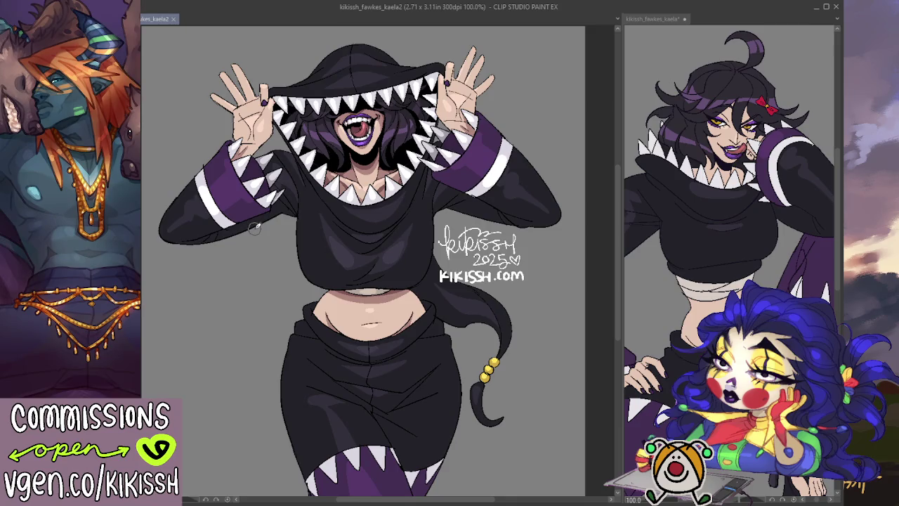
- Paint a small shading stroke on the front of the black hoodie
scroll(316, 244, "up", 2)
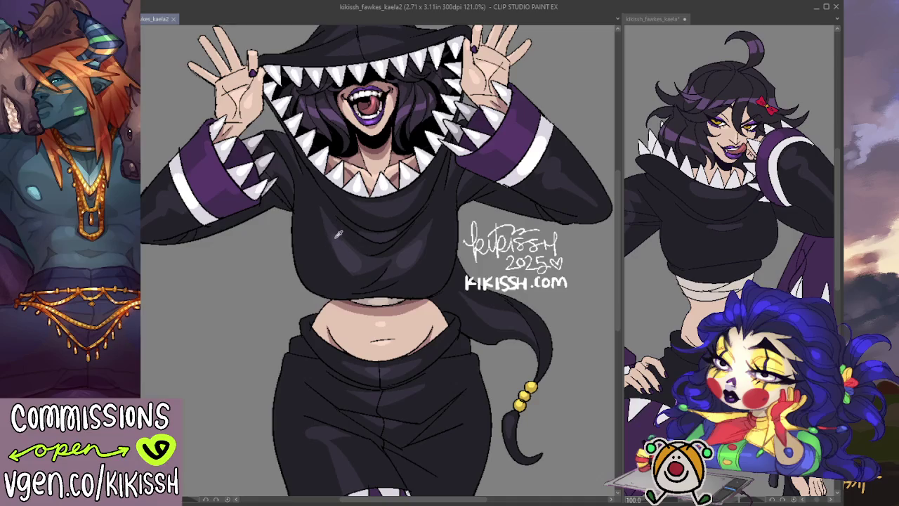
left_click_drag(333, 239, 337, 237)
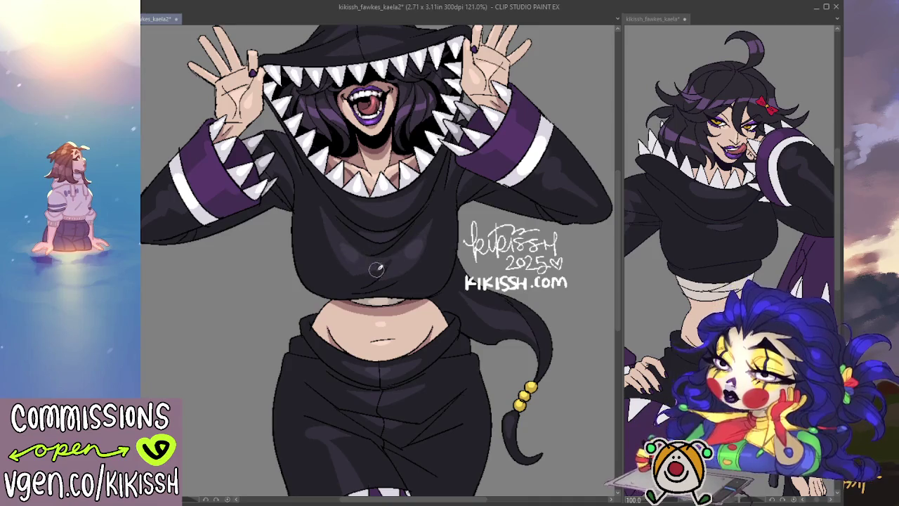
left_click_drag(376, 267, 386, 275)
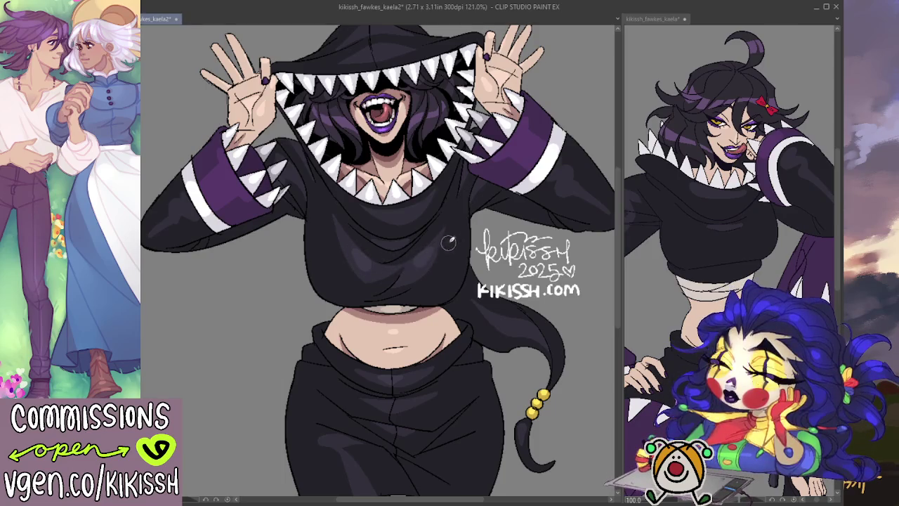
scroll(453, 214, "down", 2)
scroll(457, 213, "down", 1)
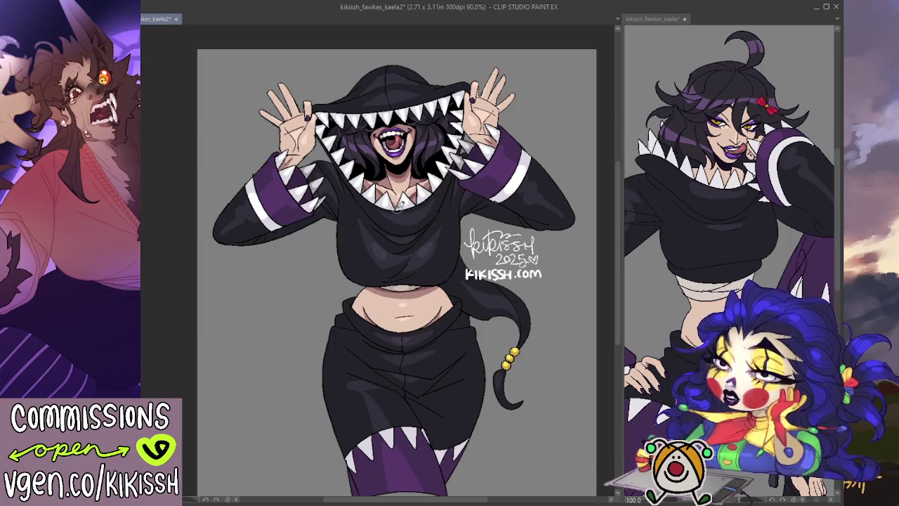
- Zoom and pan around the face and upper body to review the shading
scroll(367, 189, "up", 3)
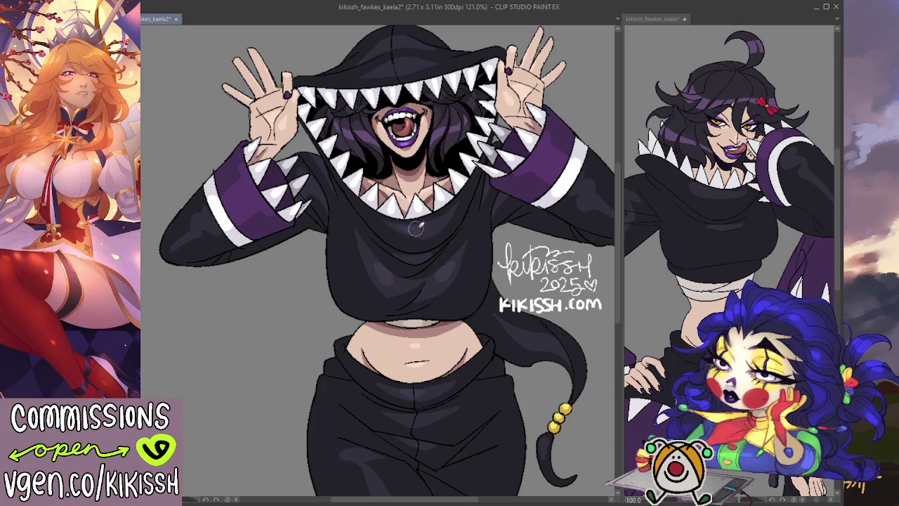
scroll(429, 197, "up", 2)
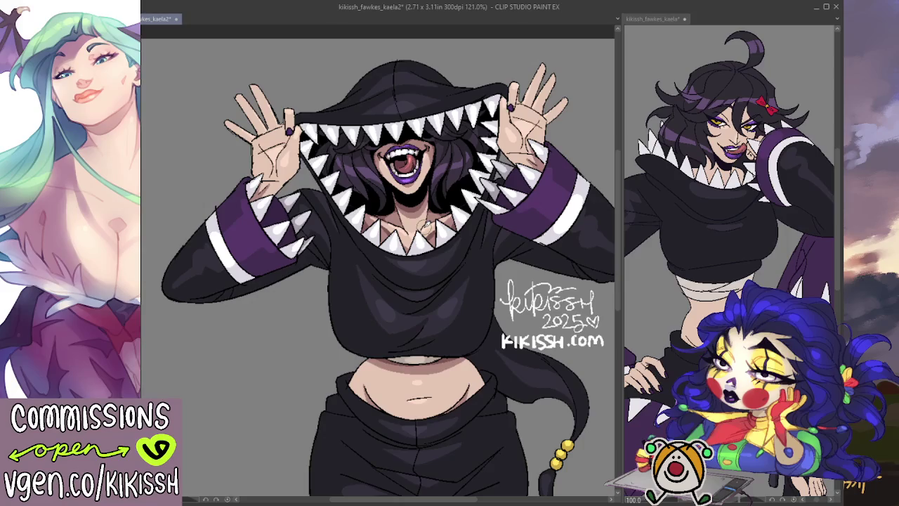
scroll(425, 224, "down", 1)
scroll(426, 224, "down", 1)
scroll(425, 223, "down", 2)
scroll(425, 223, "down", 1)
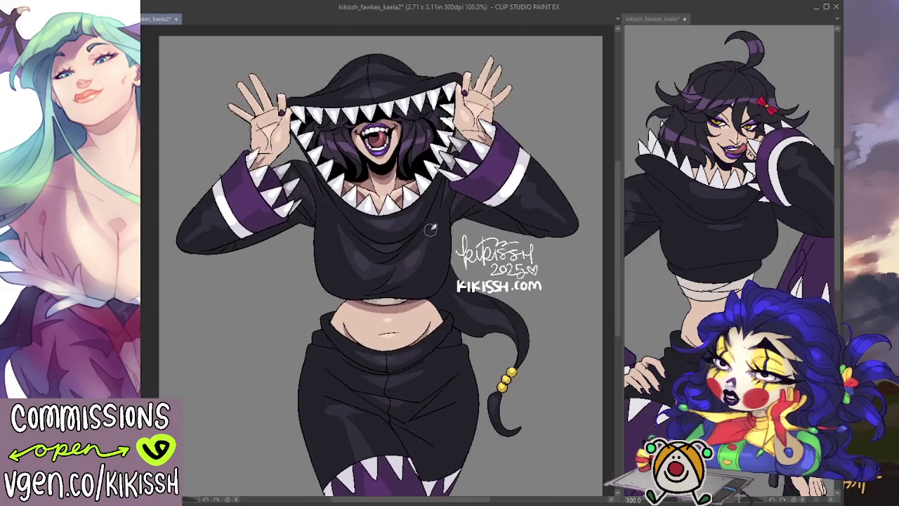
left_click_drag(460, 266, 446, 243)
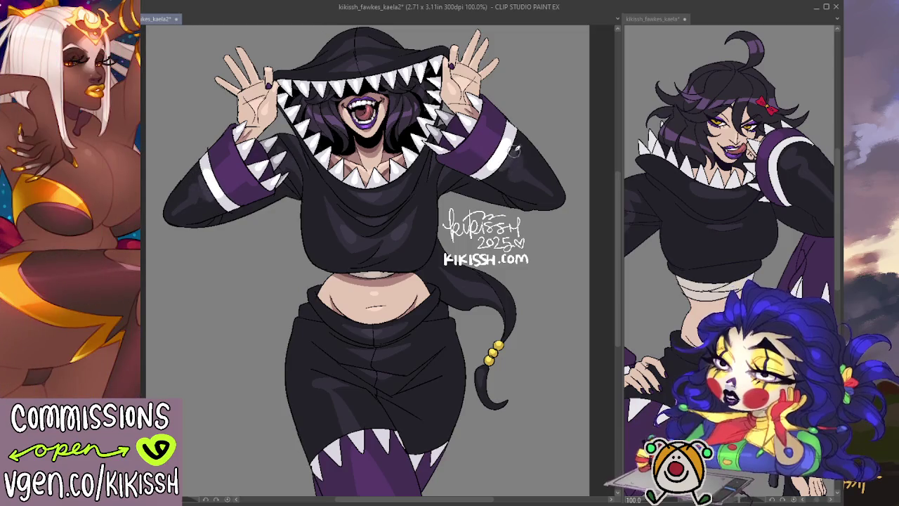
left_click_drag(522, 114, 518, 127)
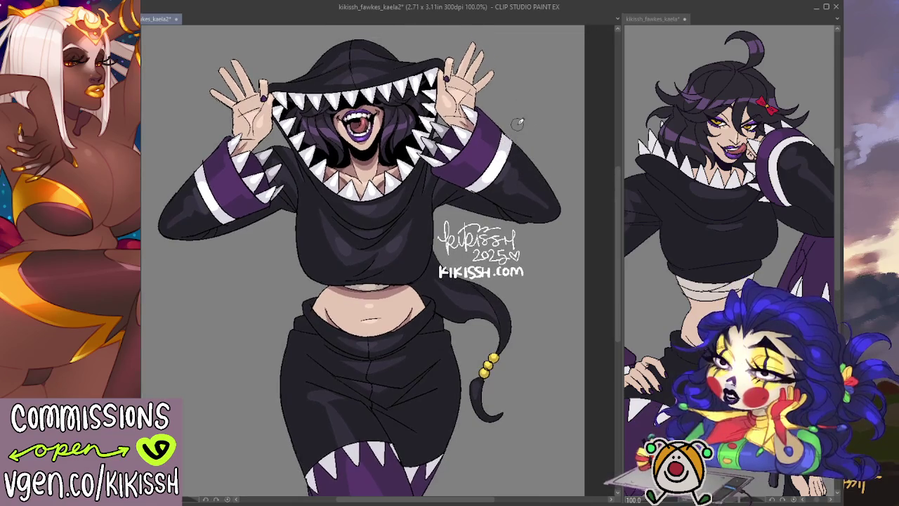
scroll(517, 124, "up", 1)
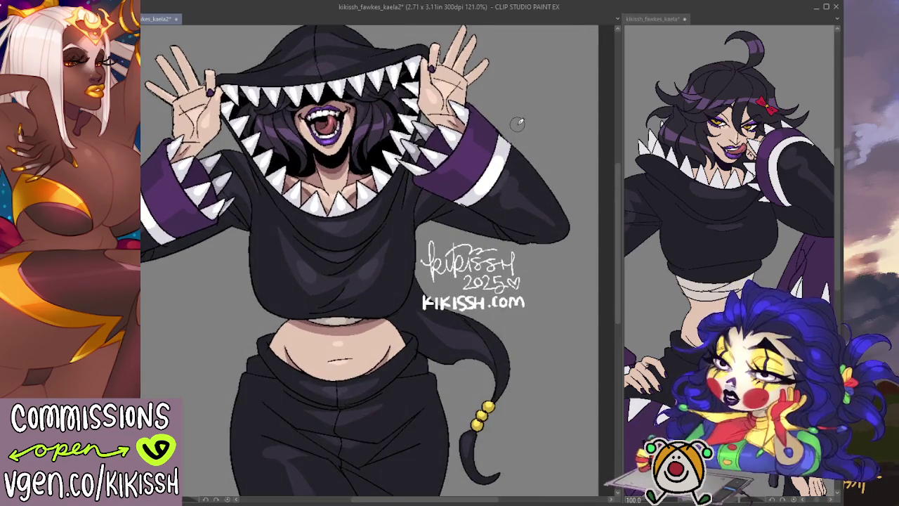
left_click_drag(331, 244, 395, 242)
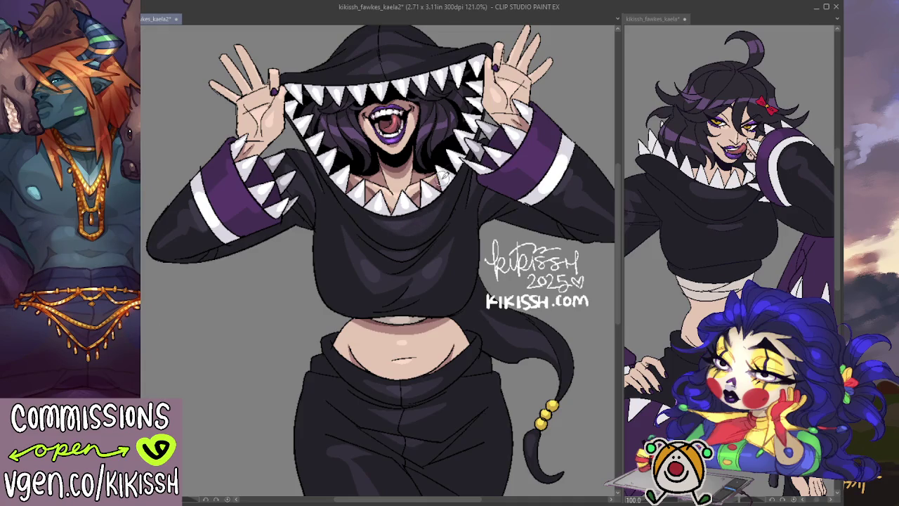
scroll(444, 175, "down", 1)
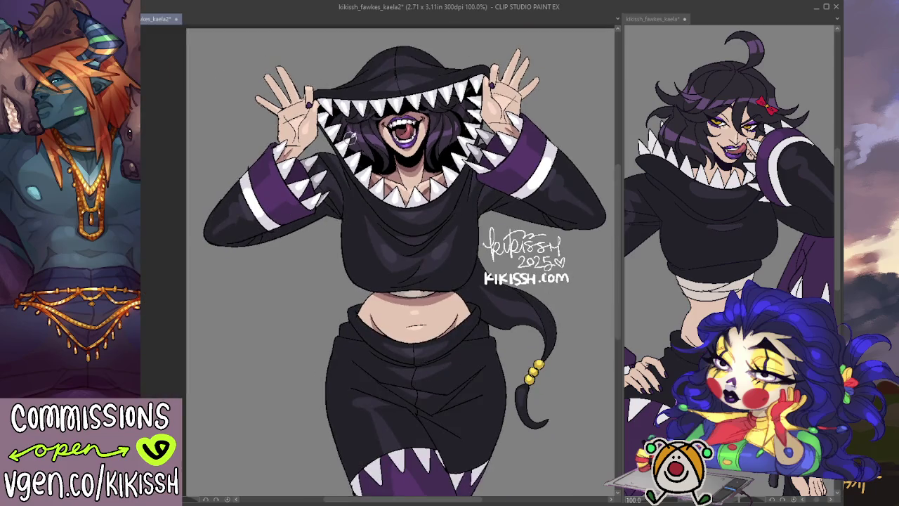
left_click_drag(352, 136, 351, 154)
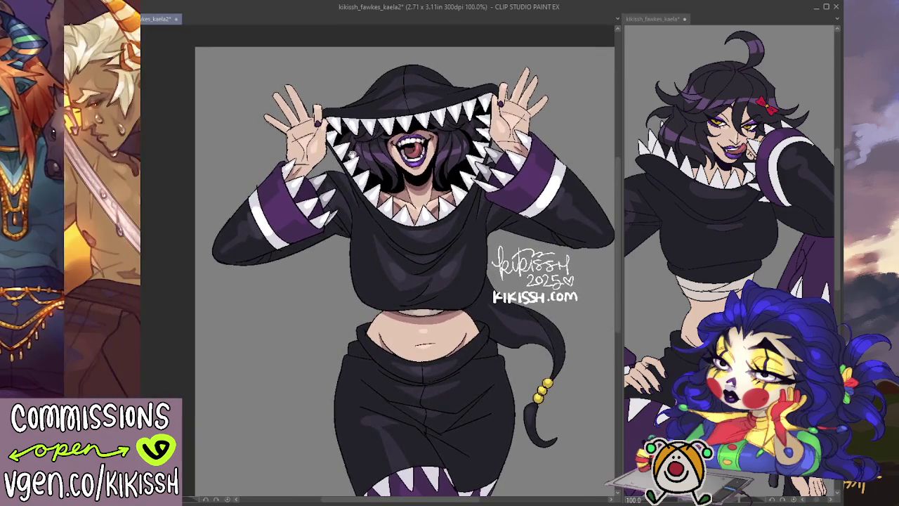
scroll(351, 154, "up", 2)
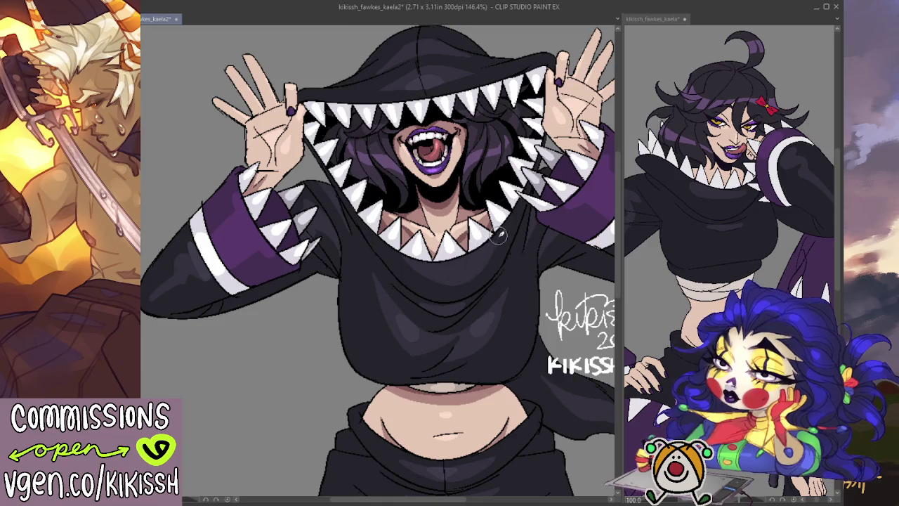
- Undo the stray white dot, dab a white highlight on the hoodie, then recheck the face
key("ctrl+z")
left_click(434, 285)
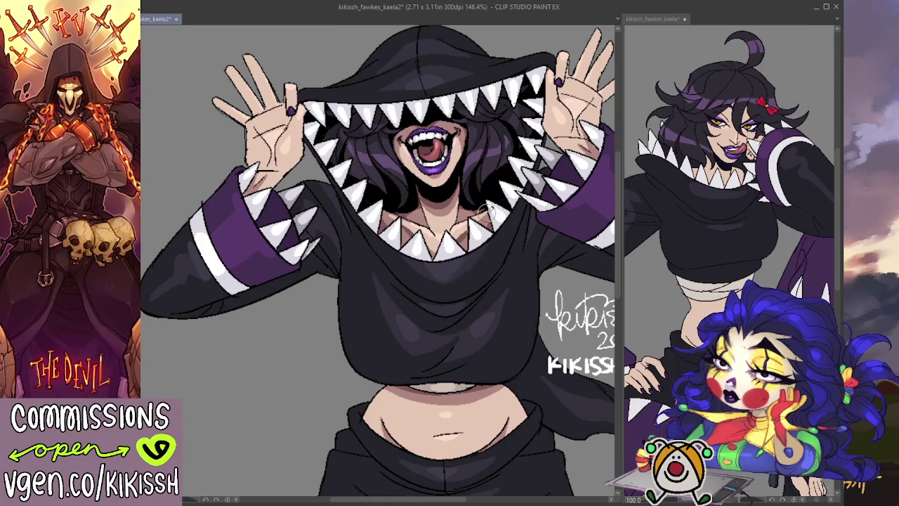
key("ctrl+minus")
key("ctrl+minus")
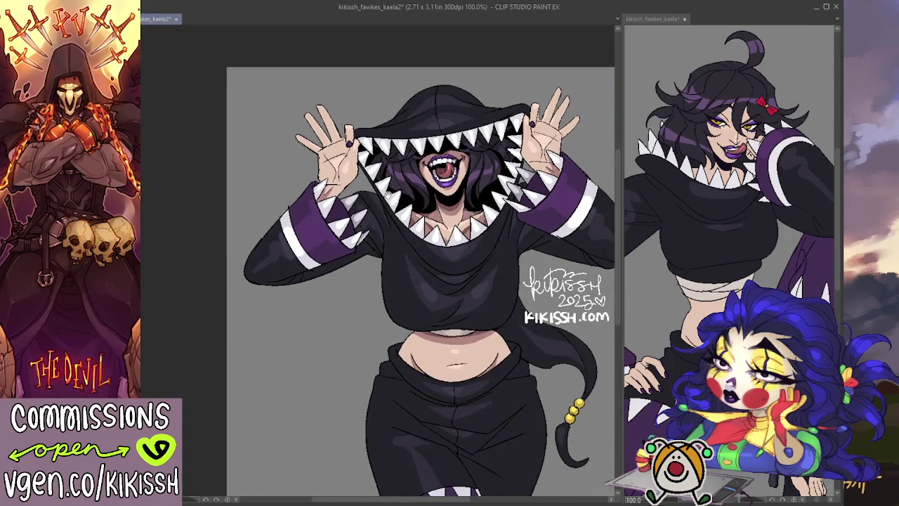
left_click_drag(477, 214, 416, 223)
key("ctrl+plus")
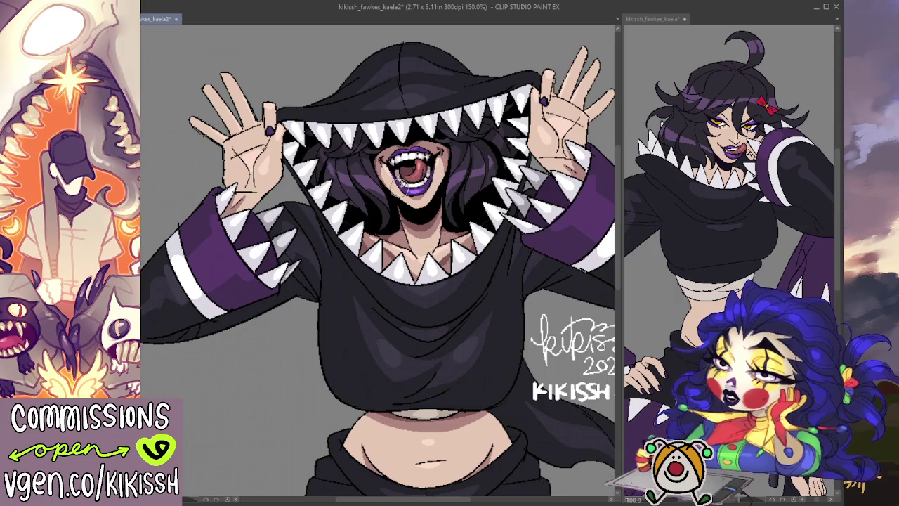
scroll(401, 184, "down", 1)
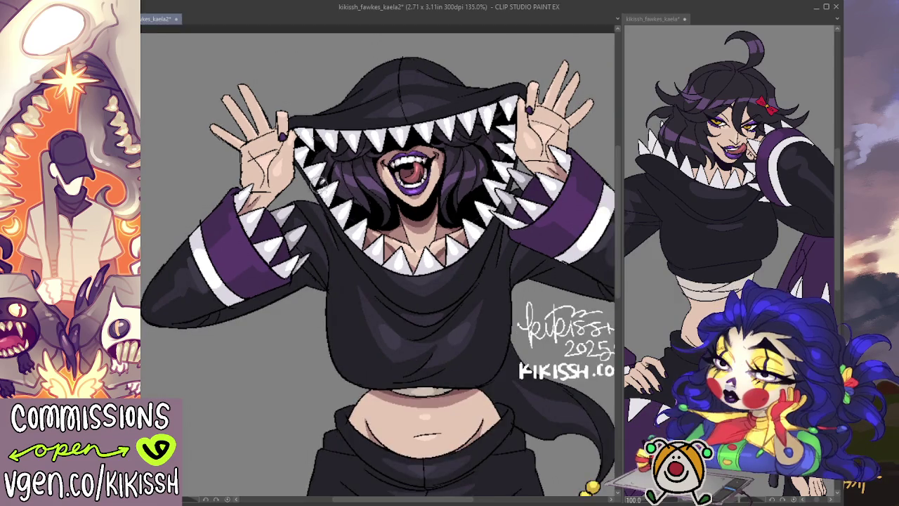
scroll(322, 181, "down", 1)
scroll(330, 179, "up", 1)
scroll(346, 178, "up", 2)
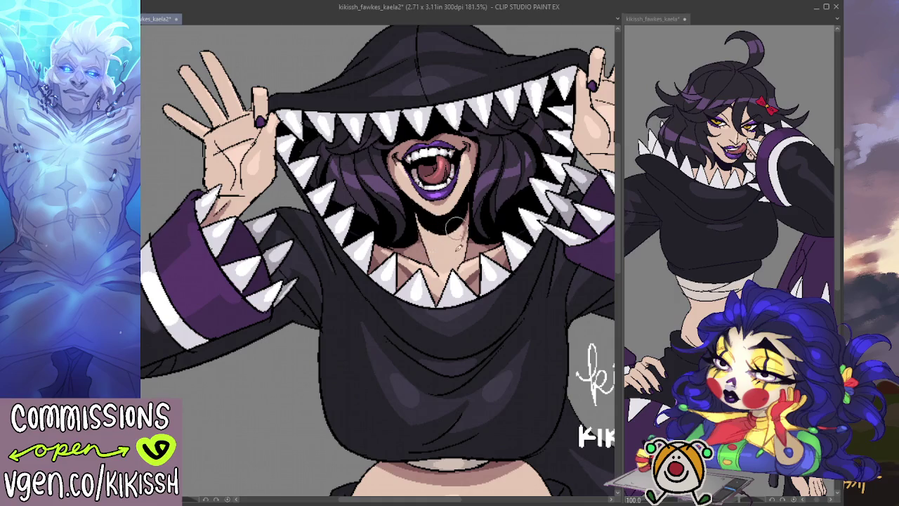
left_click_drag(493, 209, 461, 222)
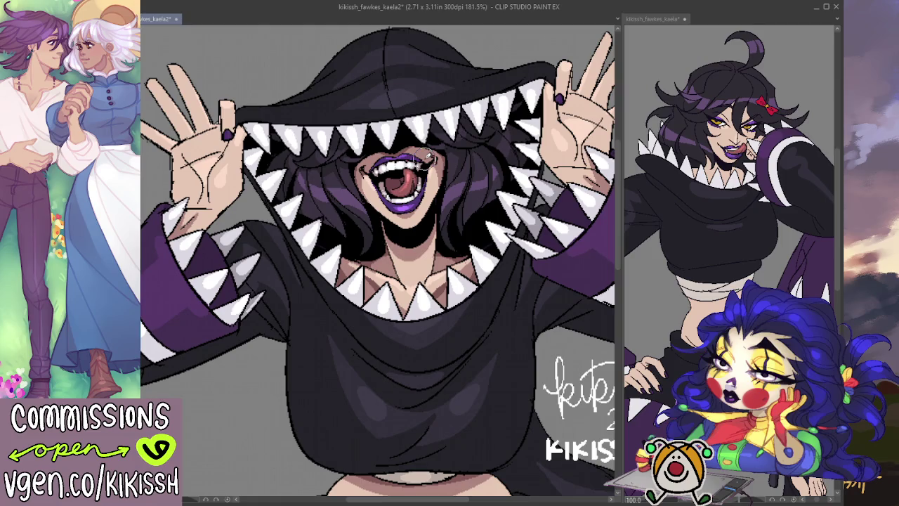
scroll(460, 176, "down", 1)
scroll(450, 194, "up", 1)
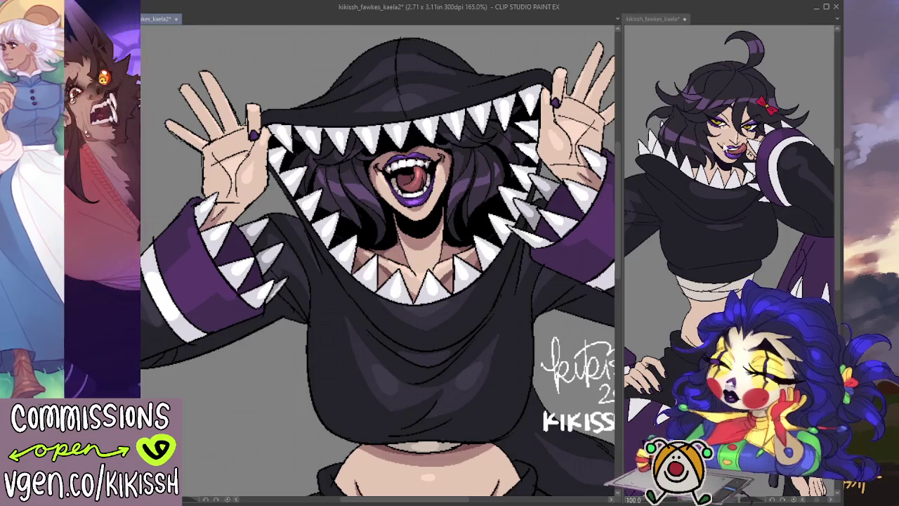
- Load the skin areas as a selection, clear it, and refine the neck and chest shading
left_click(451, 281)
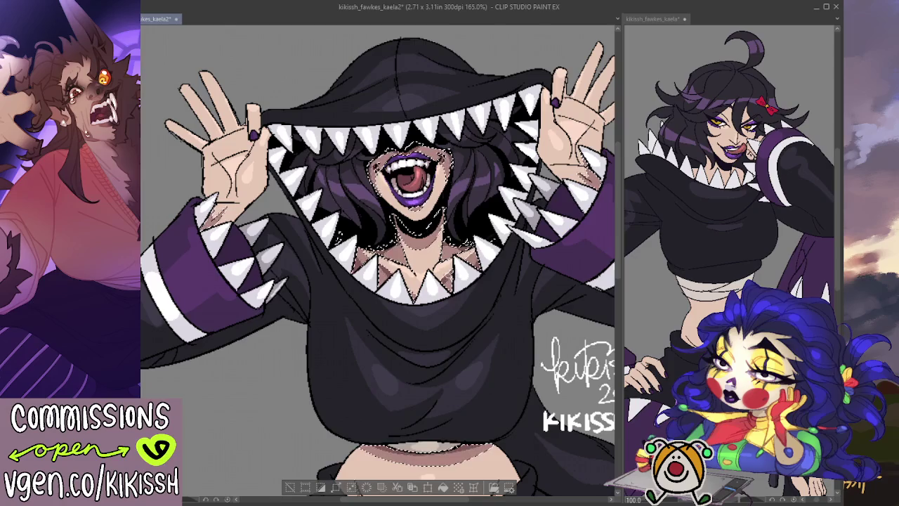
key("ctrl+d")
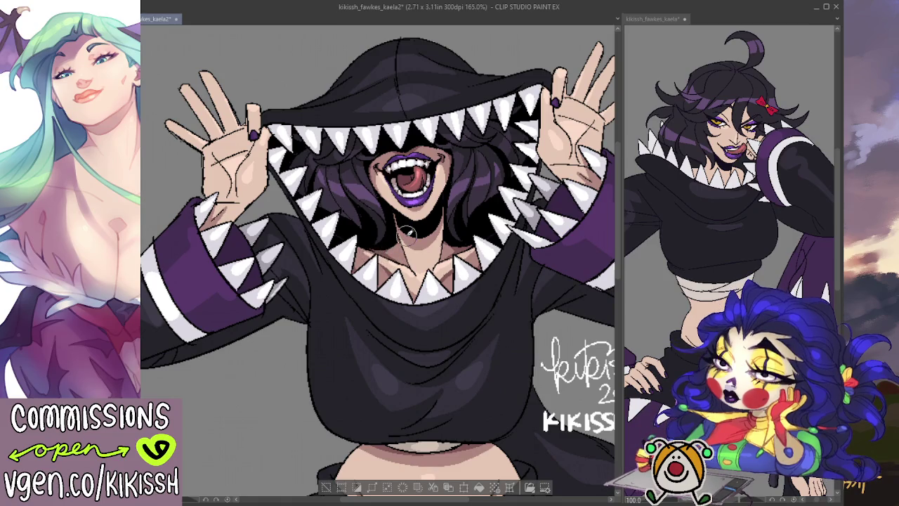
scroll(408, 234, "down", 2)
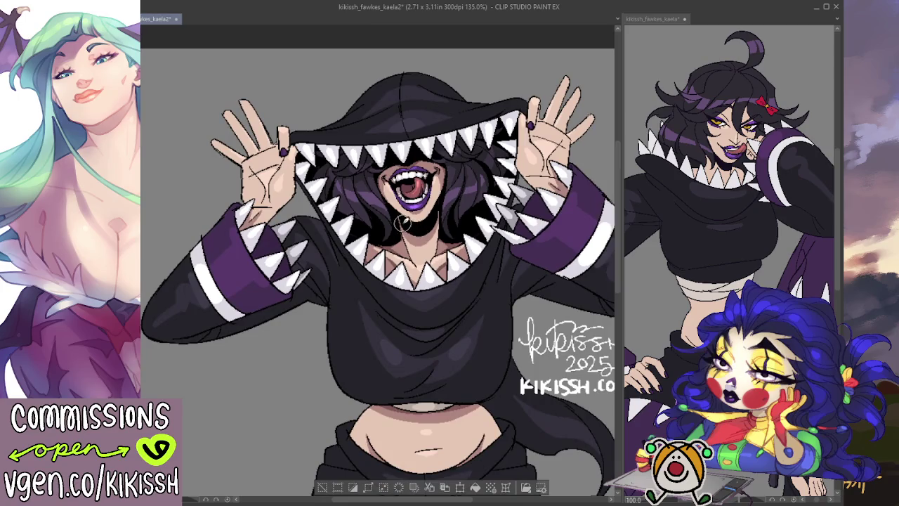
scroll(403, 224, "up", 1)
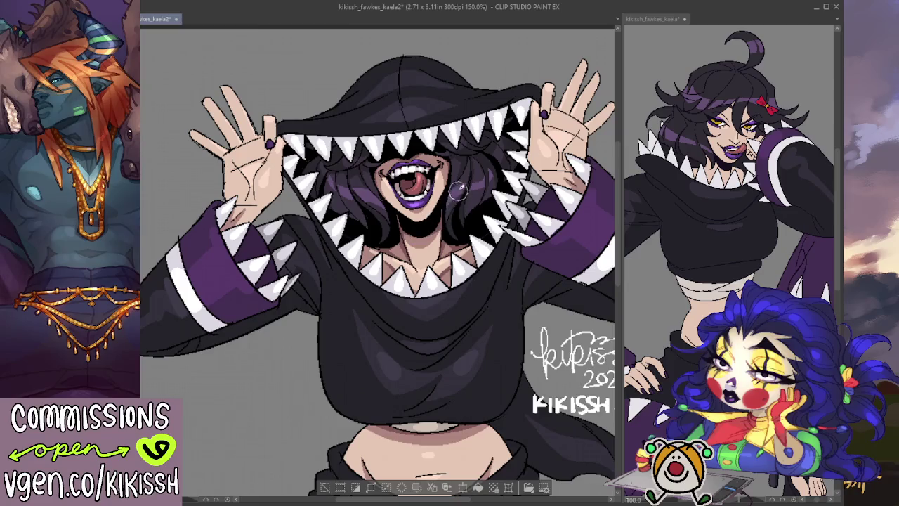
scroll(490, 210, "down", 1)
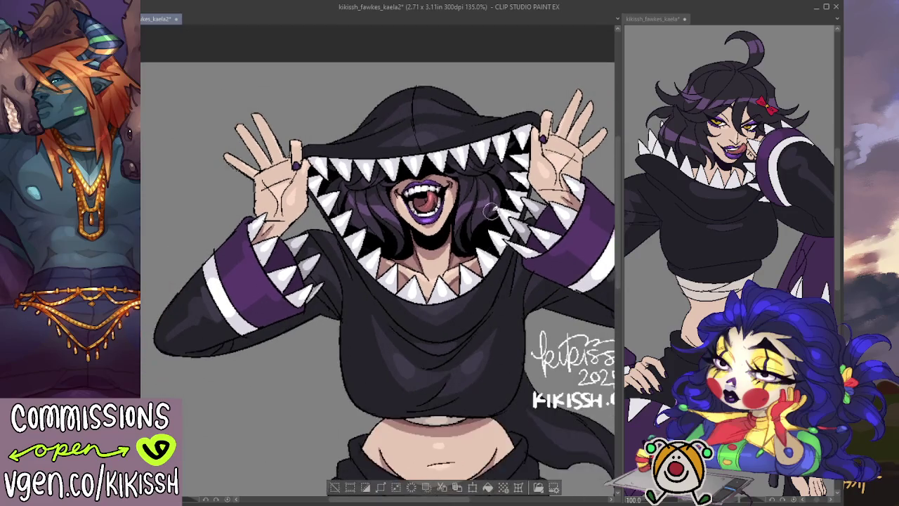
scroll(484, 207, "down", 1)
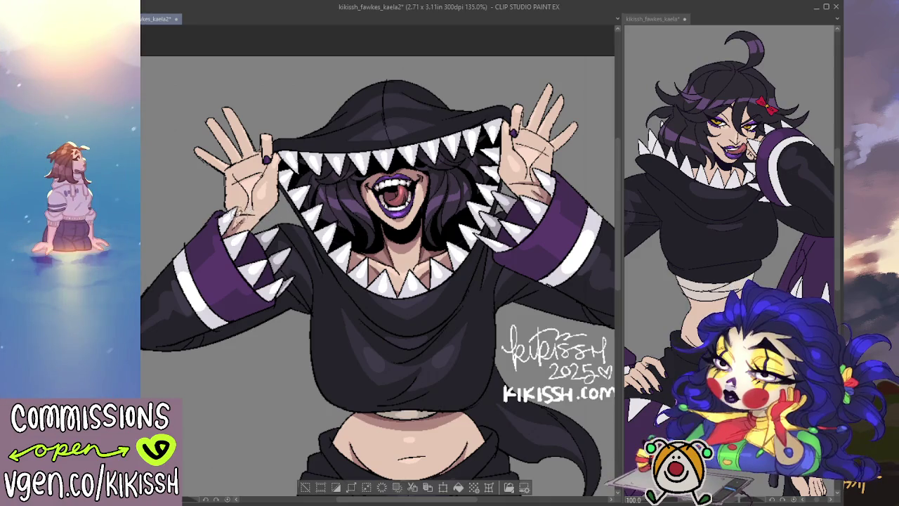
left_click_drag(546, 146, 523, 154)
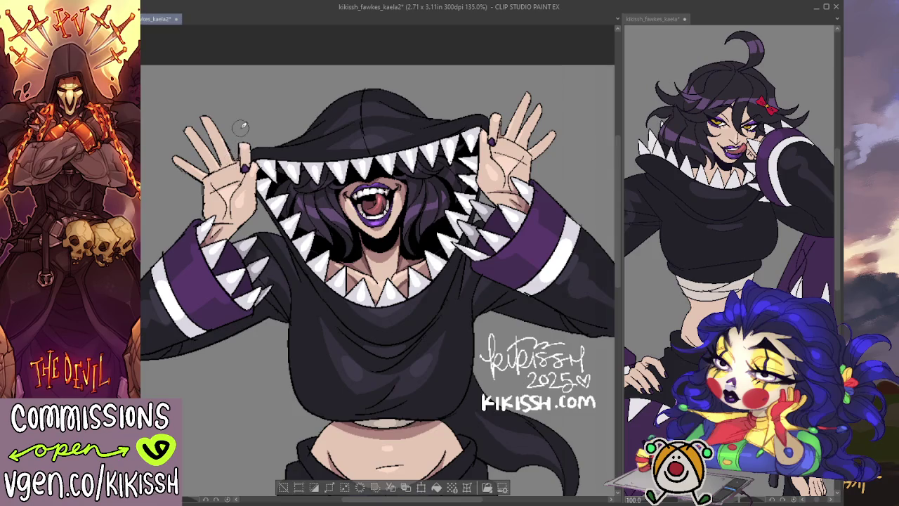
scroll(485, 318, "down", 3)
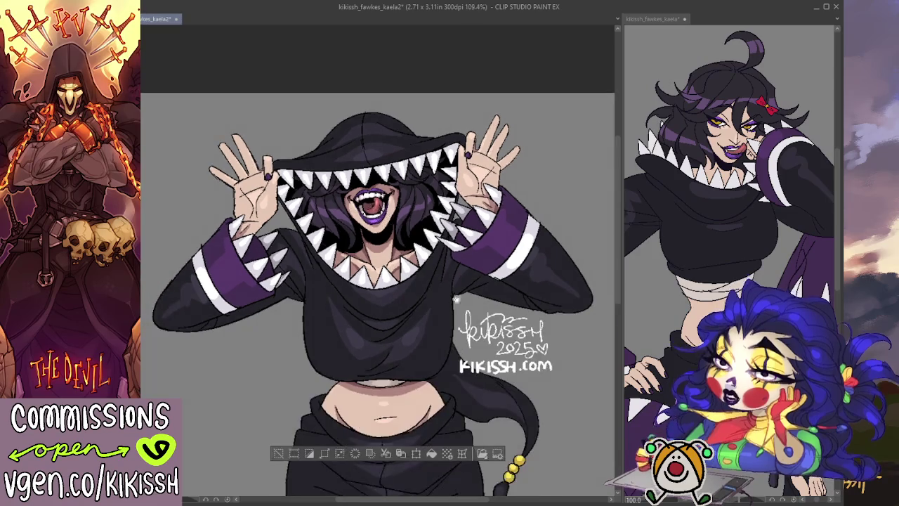
- Deepen the neck and chest shadows under the hood's teeth, zooming out to check the figure
scroll(436, 242, "up", 3)
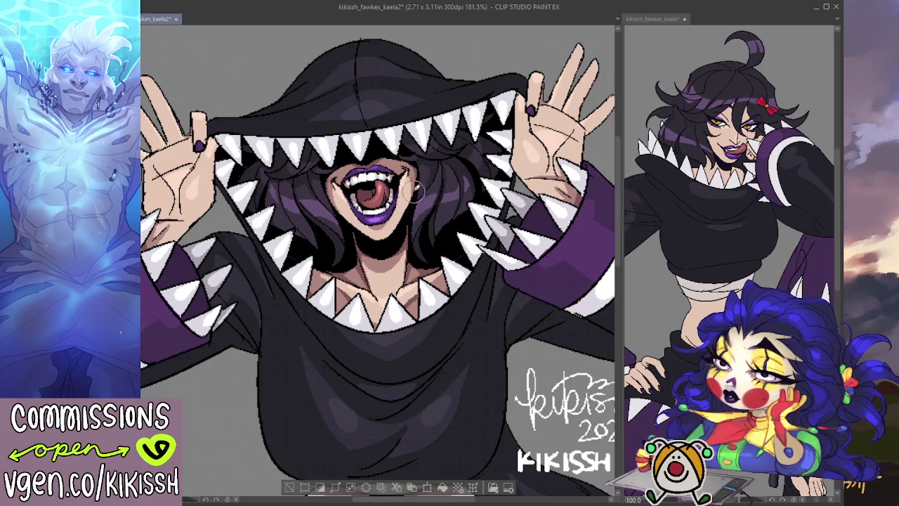
scroll(389, 288, "down", 2)
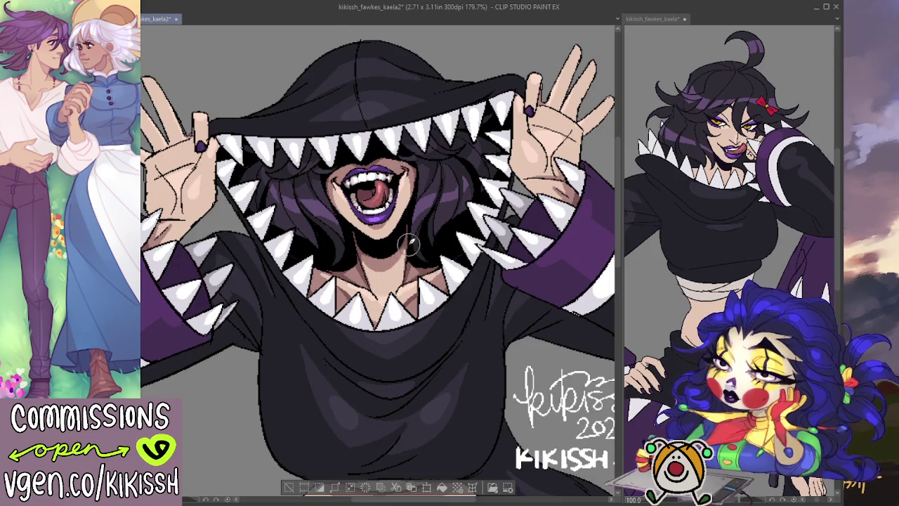
scroll(414, 223, "down", 2)
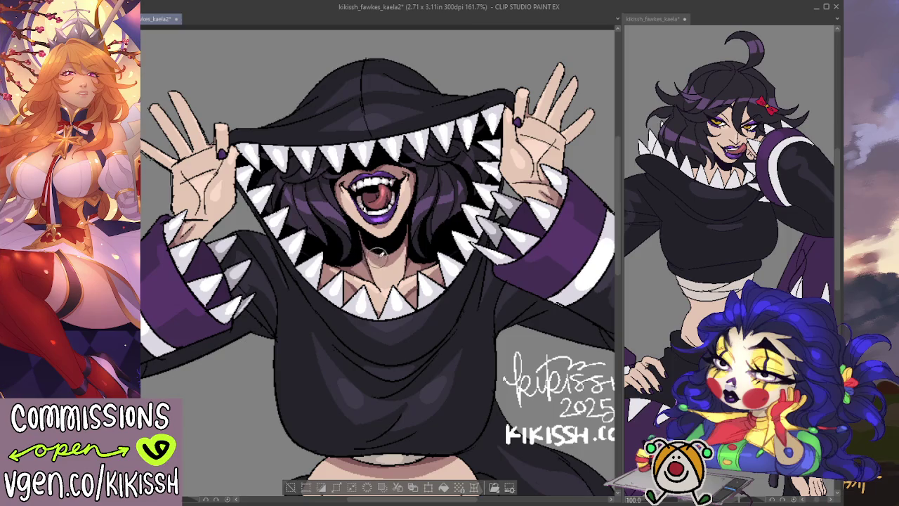
scroll(387, 216, "down", 2)
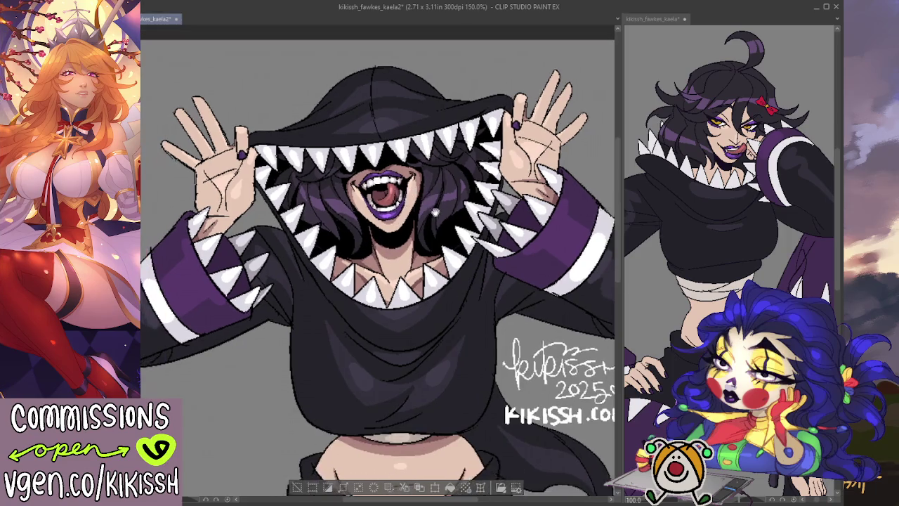
scroll(446, 223, "up", 1)
scroll(453, 209, "up", 1)
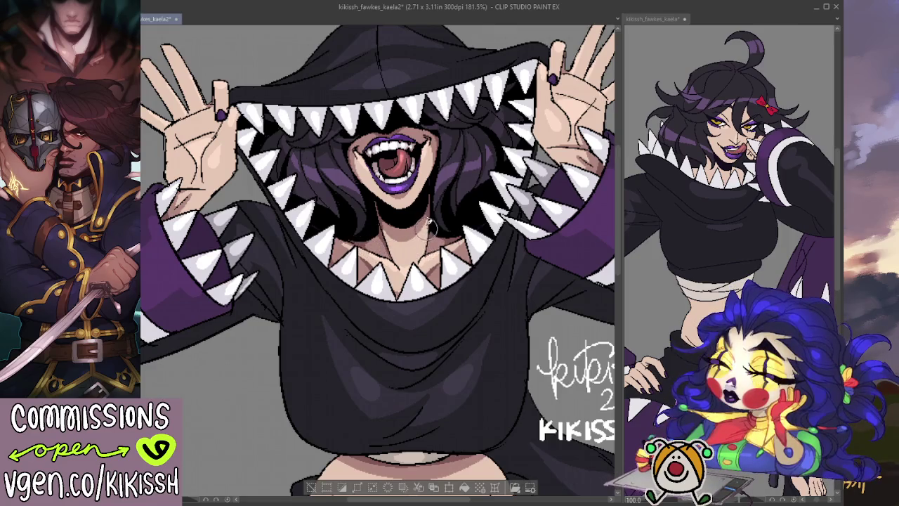
scroll(431, 223, "down", 1)
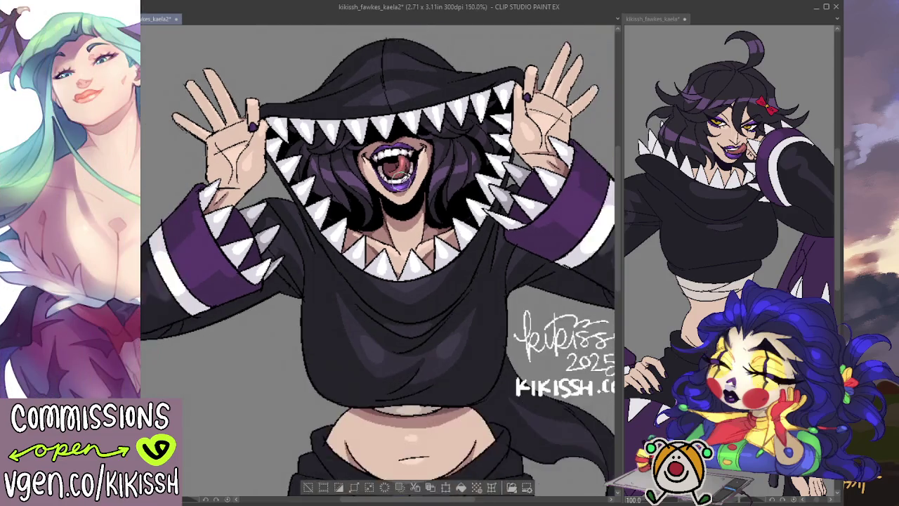
scroll(442, 221, "down", 1)
scroll(466, 219, "down", 1)
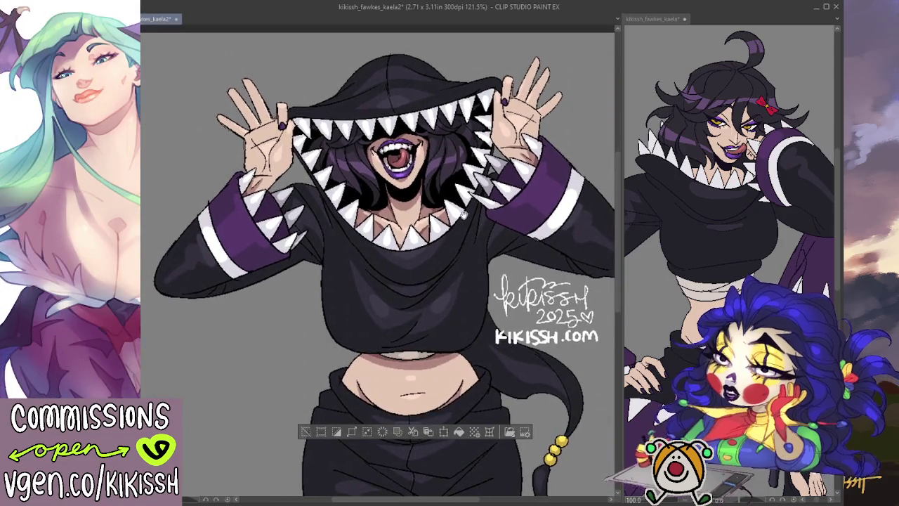
scroll(455, 208, "up", 1)
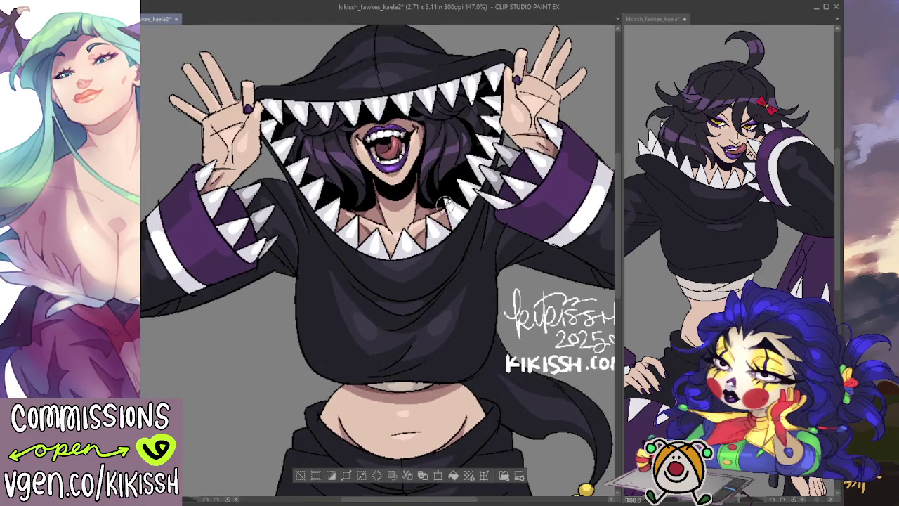
- Touch up the neck and chest shading up close, then zoom back out to 135% to review
scroll(463, 194, "down", 1)
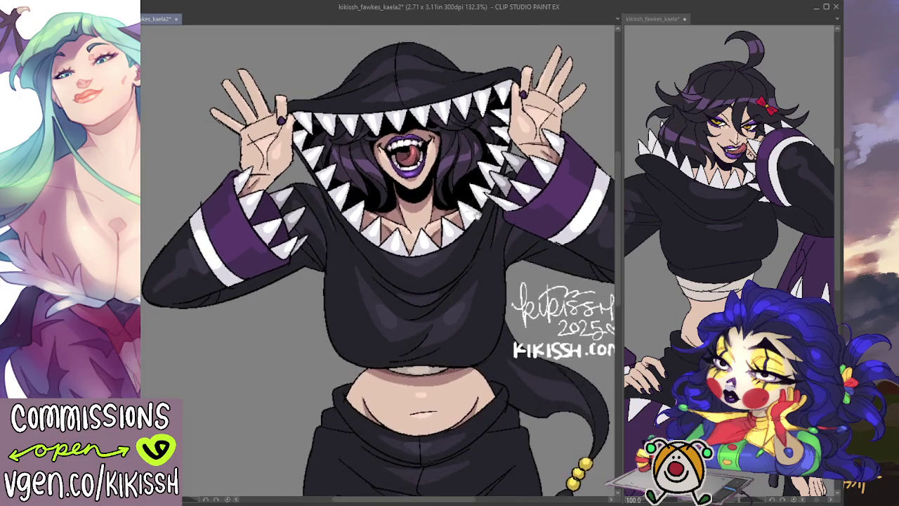
scroll(418, 210, "up", 2)
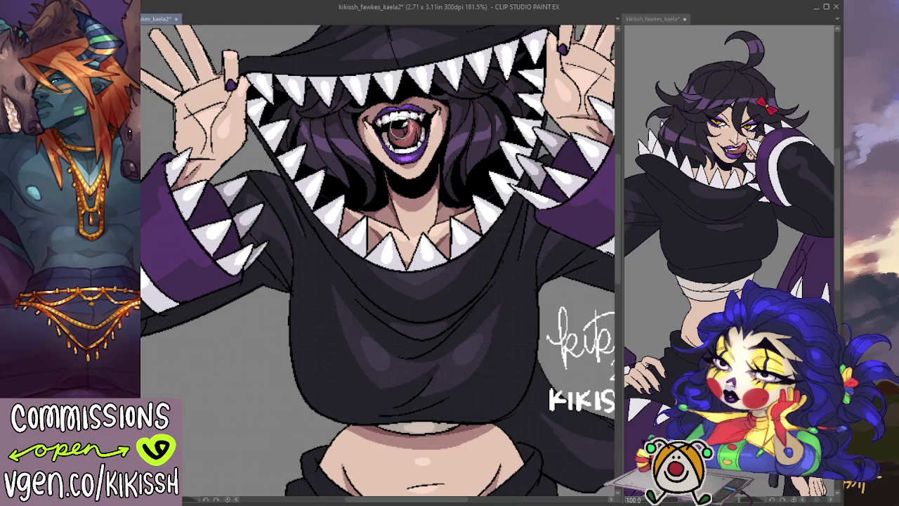
scroll(480, 132, "down", 3)
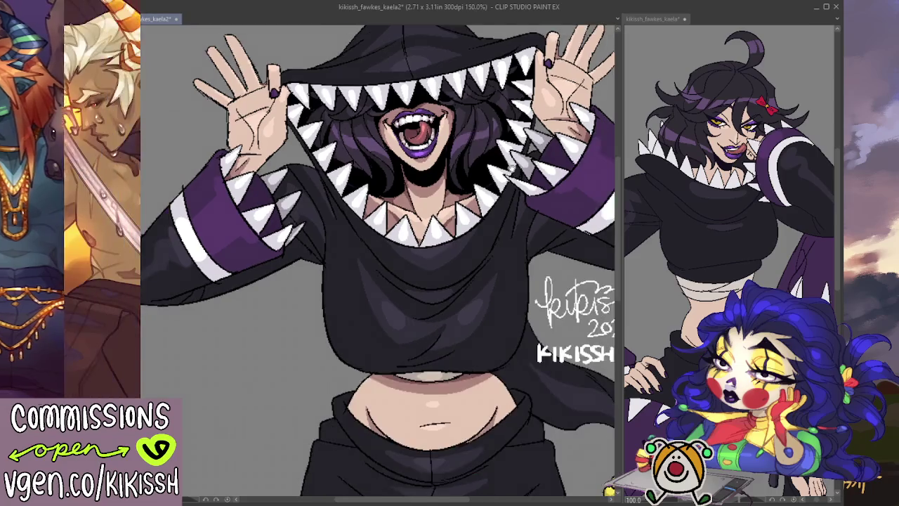
scroll(456, 190, "down", 1)
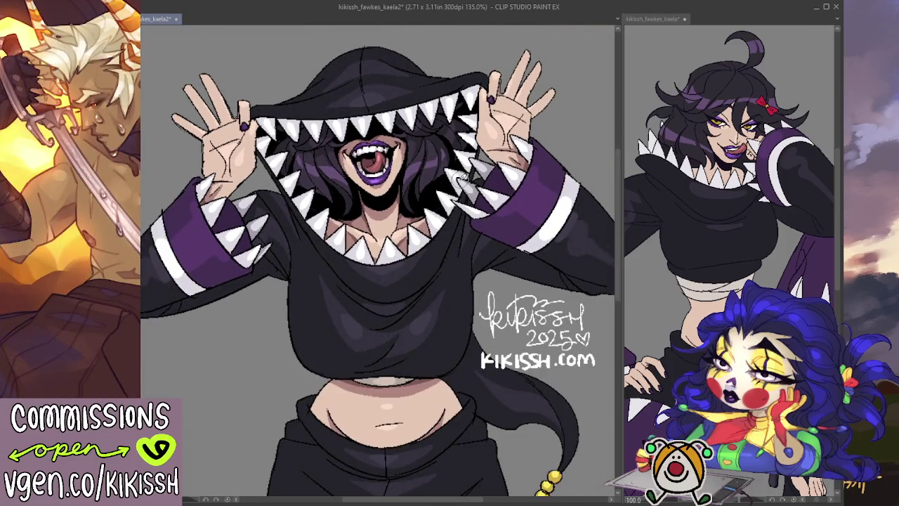
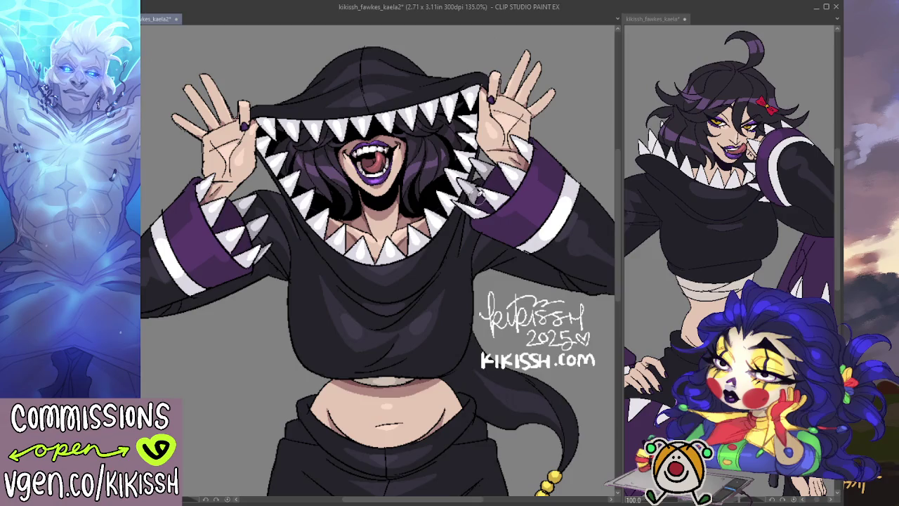
- Undo the stray skin-coloured mark on the black hoodie's chest
scroll(478, 197, "down", 1)
mouse_move(472, 196)
left_mouse_down()
mouse_move(468, 171)
mouse_move(469, 181)
left_mouse_up()
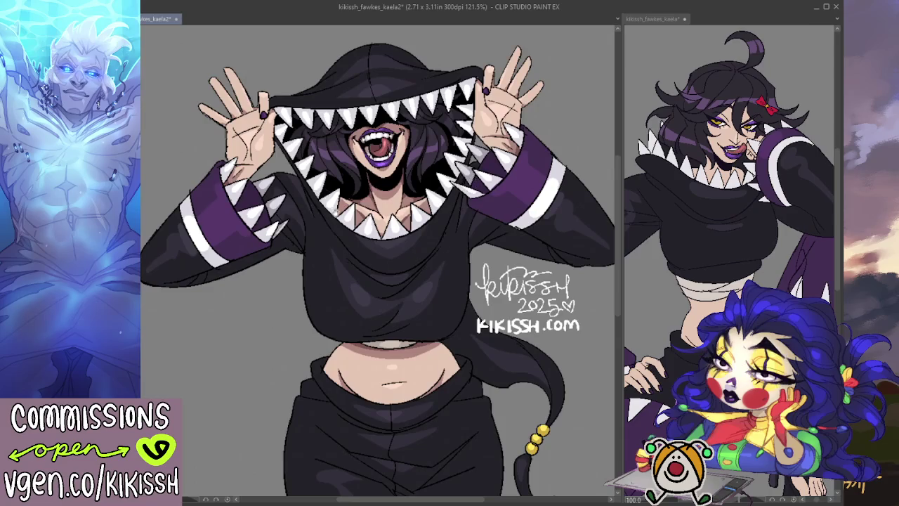
mouse_move(331, 210)
left_mouse_down()
mouse_move(347, 209)
mouse_move(336, 174)
left_mouse_up()
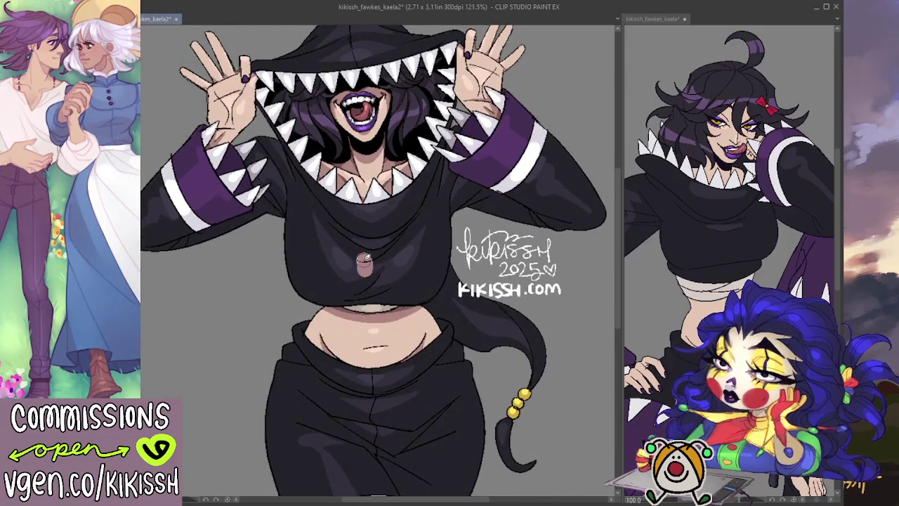
key("ctrl+z")
- Zoom and pan across the face and hands to check the cleaned-up chest
scroll(393, 258, "down", 3)
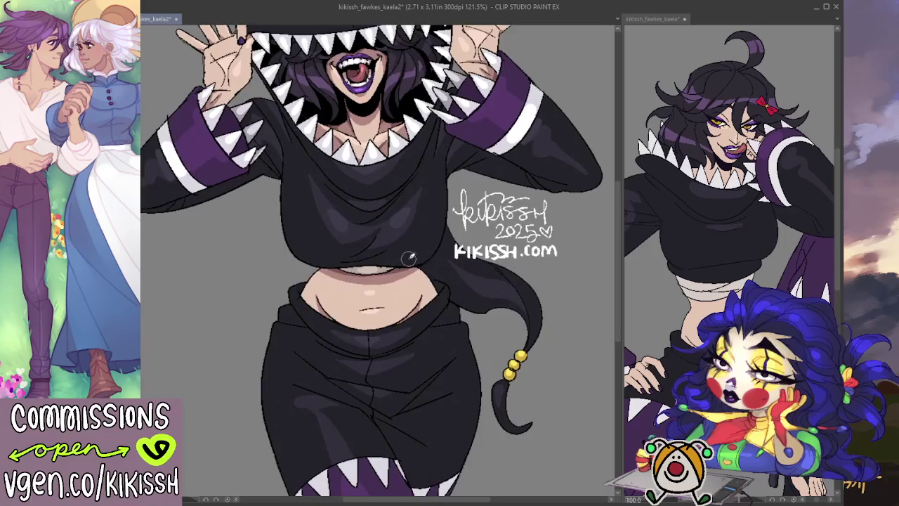
scroll(400, 249, "up", 1)
scroll(401, 249, "down", 1)
scroll(404, 249, "up", 1)
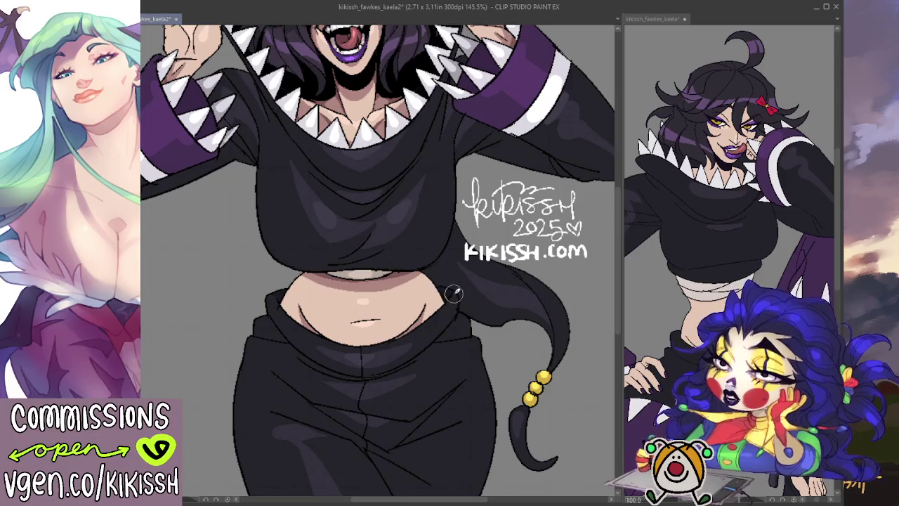
scroll(449, 288, "up", 3)
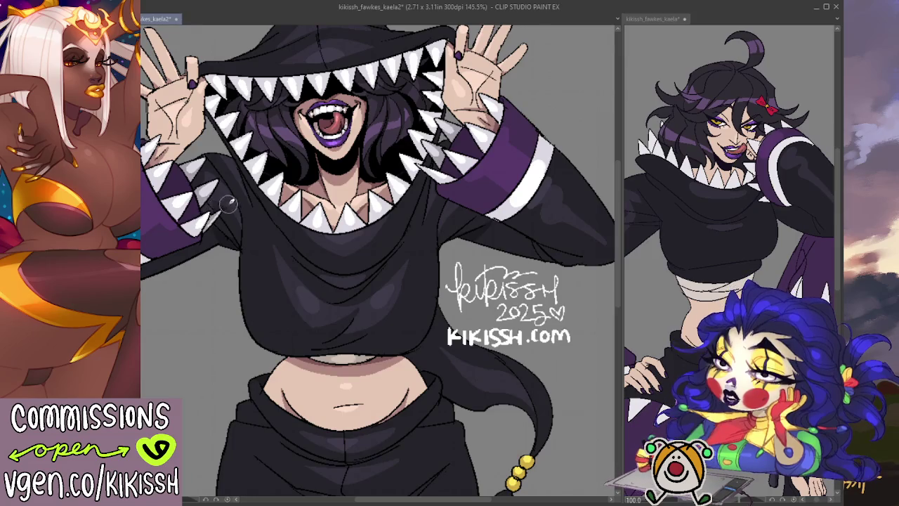
left_click_drag(389, 313, 442, 320)
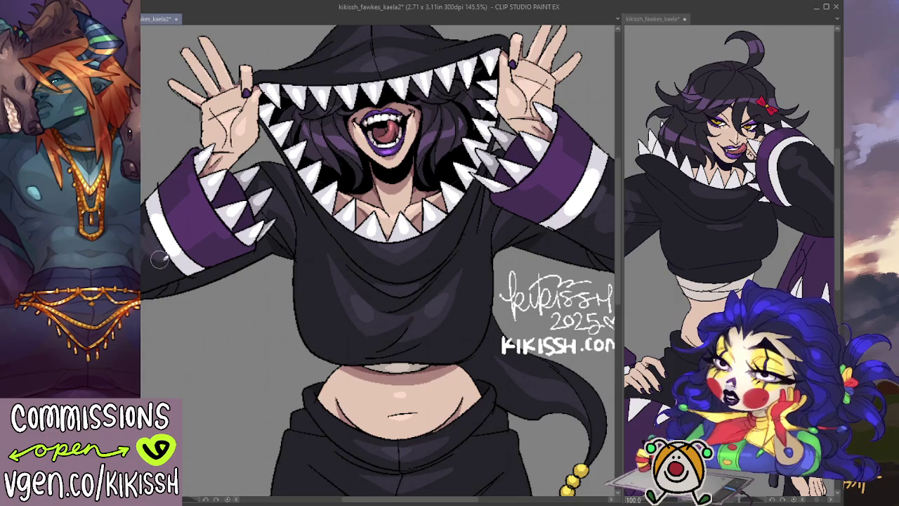
scroll(469, 239, "right", 5)
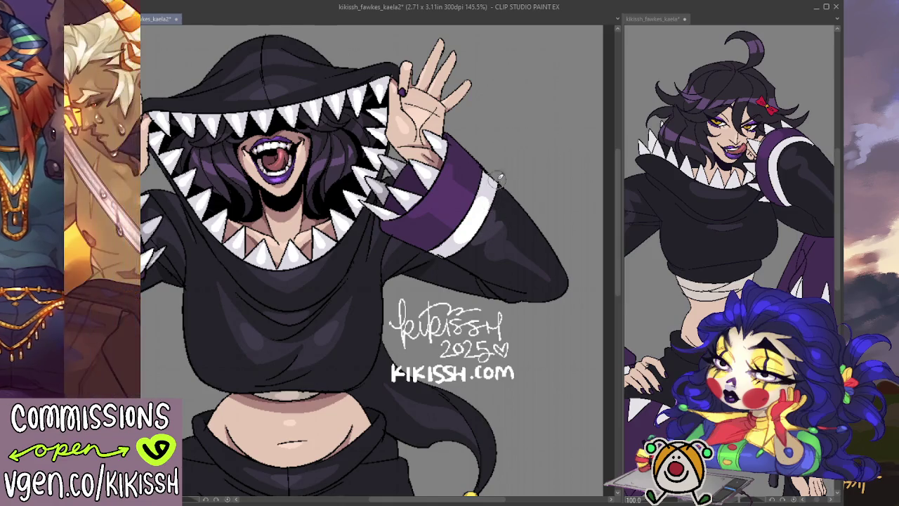
scroll(390, 218, "down", 1)
scroll(390, 218, "down", 2)
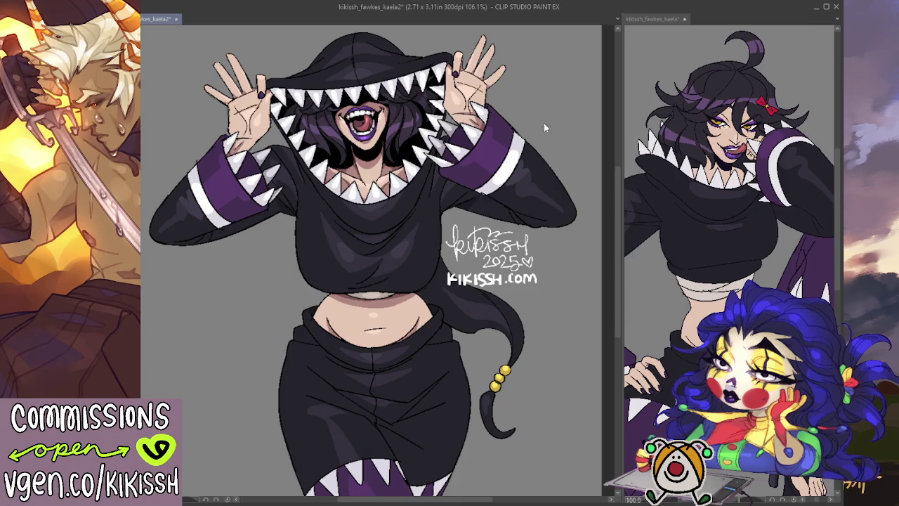
- Save the illustration and move the view toward the face
key("ctrl+s")
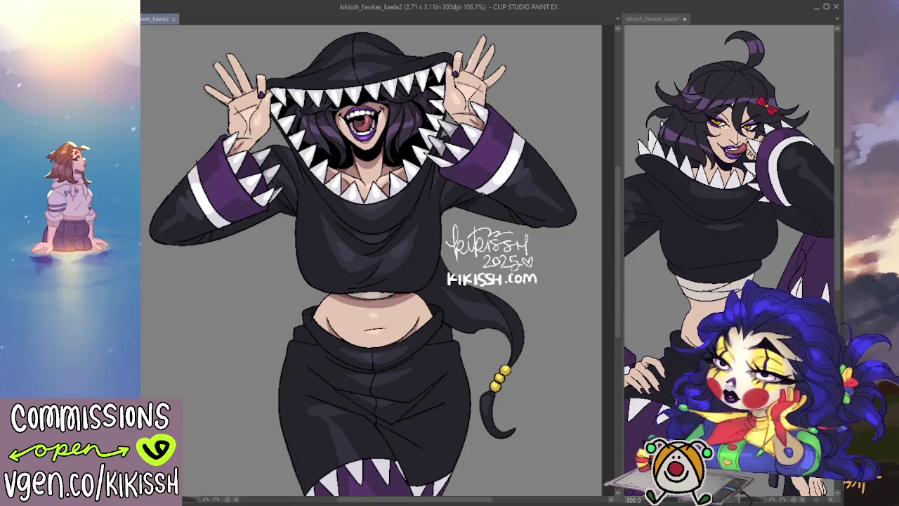
scroll(426, 181, "up", 2)
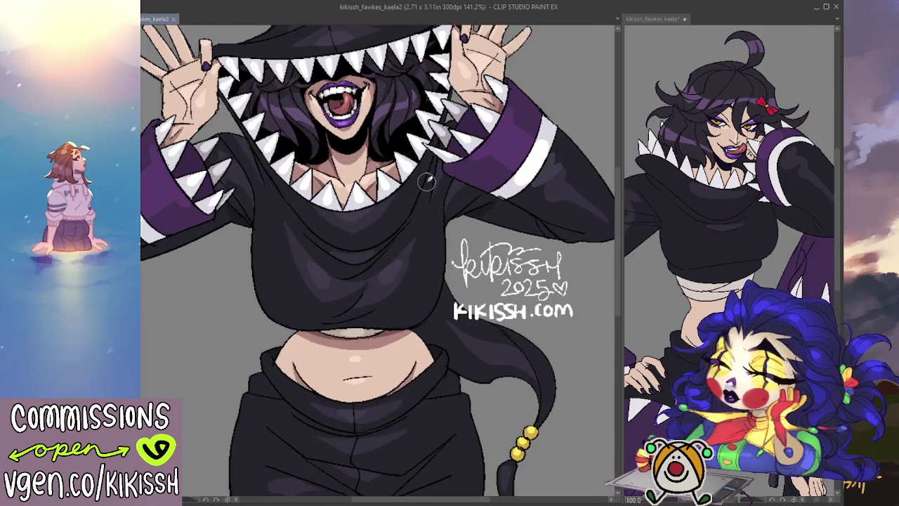
left_click_drag(426, 181, 460, 205)
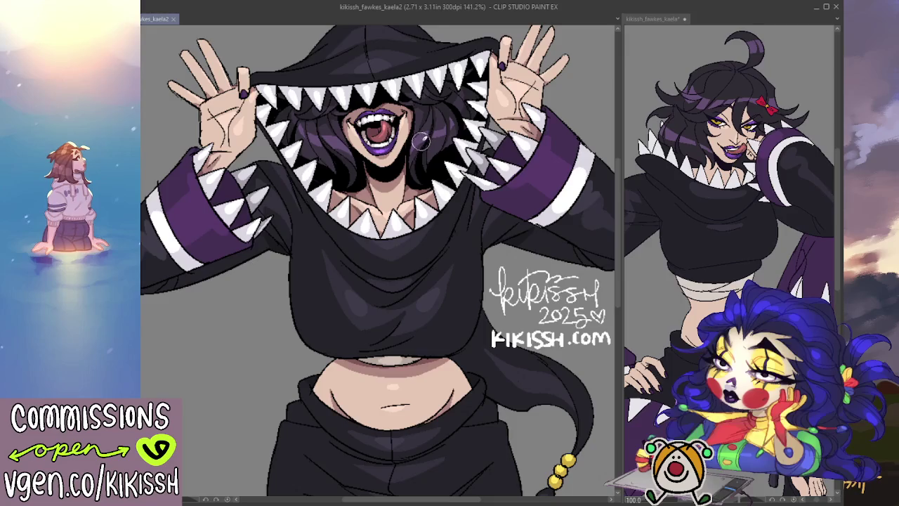
- Touch up the hair by the mouth and paint white teeth along the upper lip
left_click_drag(410, 155, 412, 151)
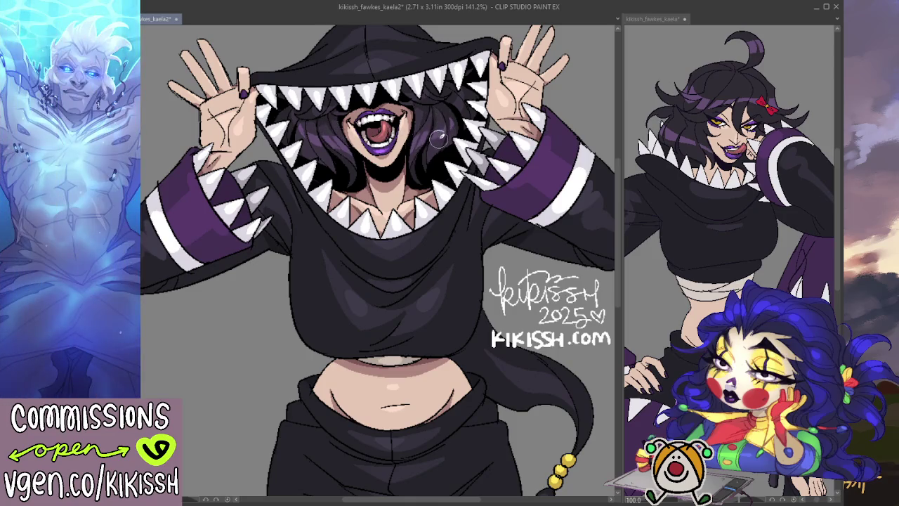
left_click_drag(355, 126, 376, 125)
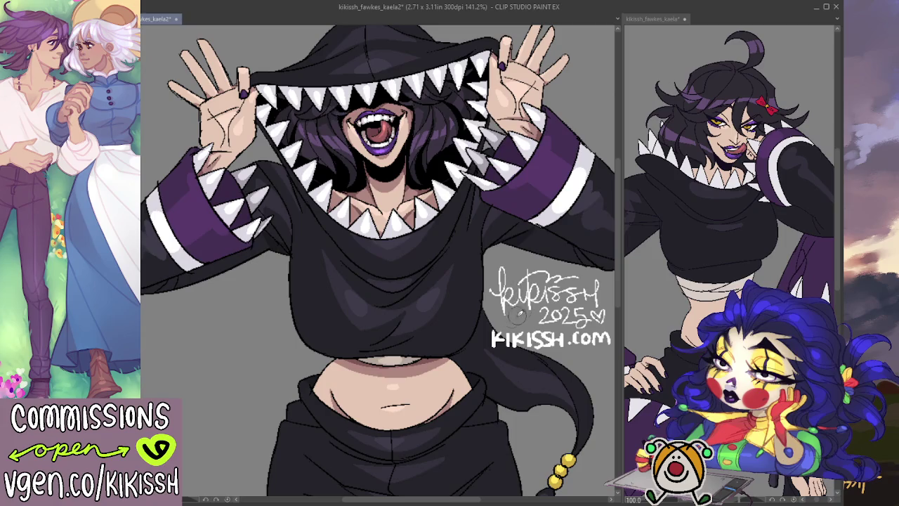
left_click_drag(517, 311, 510, 347)
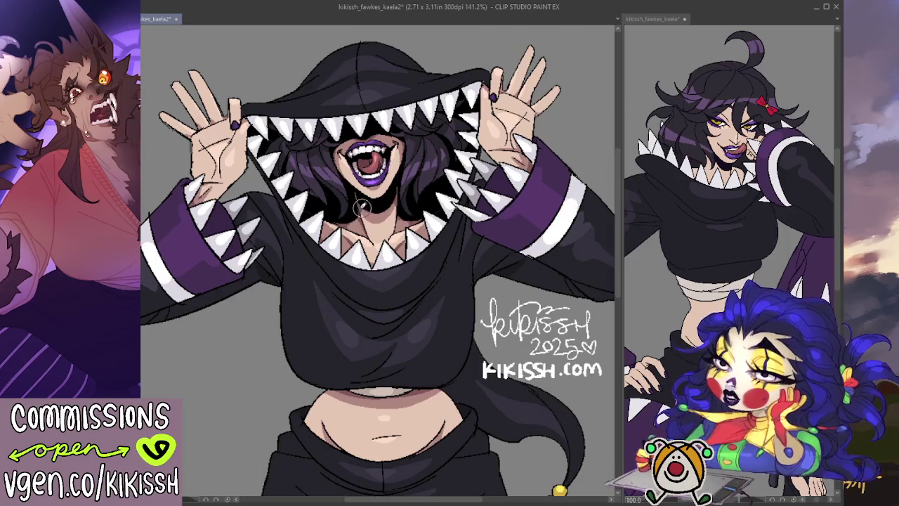
left_click_drag(381, 219, 384, 242)
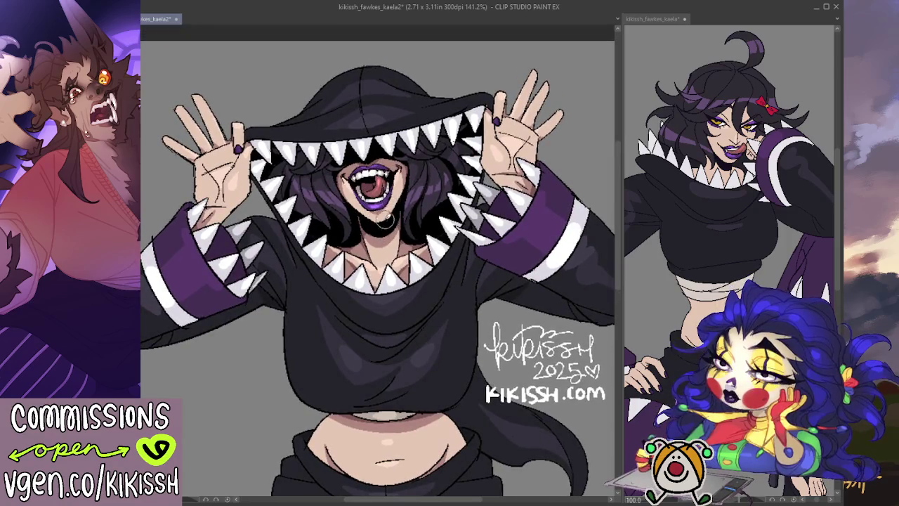
scroll(383, 222, "down", 1)
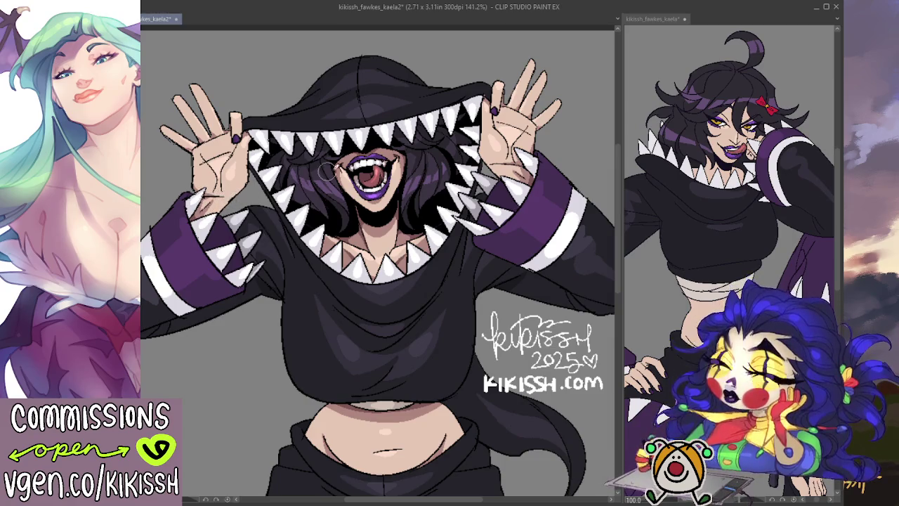
left_click_drag(339, 141, 345, 161)
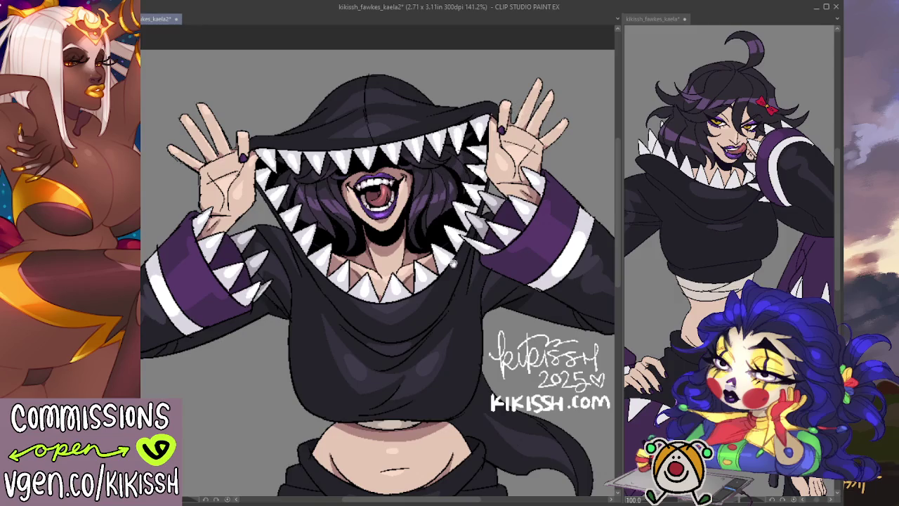
left_click_drag(468, 321, 445, 169)
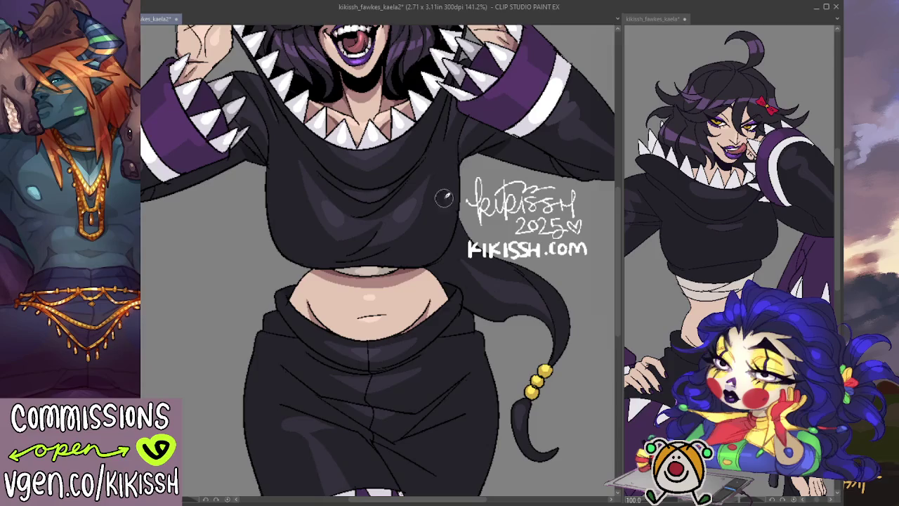
scroll(428, 221, "down", 2)
scroll(506, 167, "up", 1)
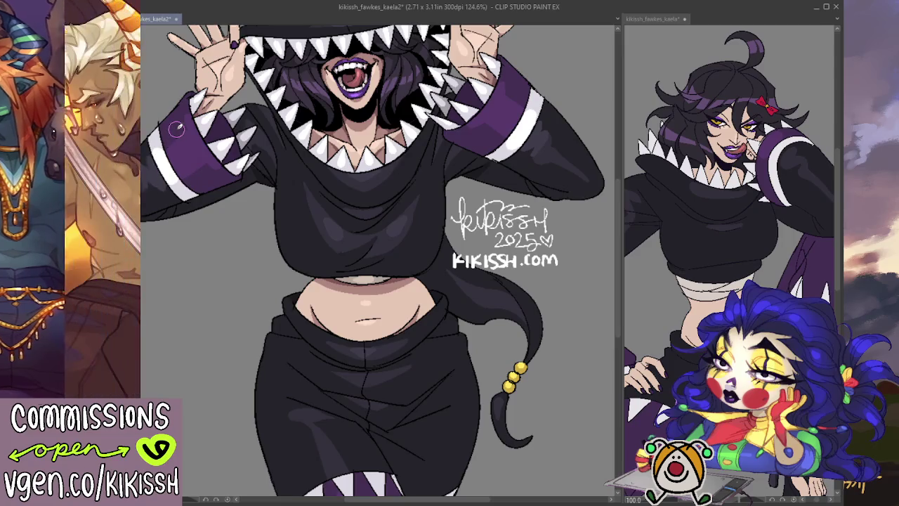
scroll(176, 128, "down", 2)
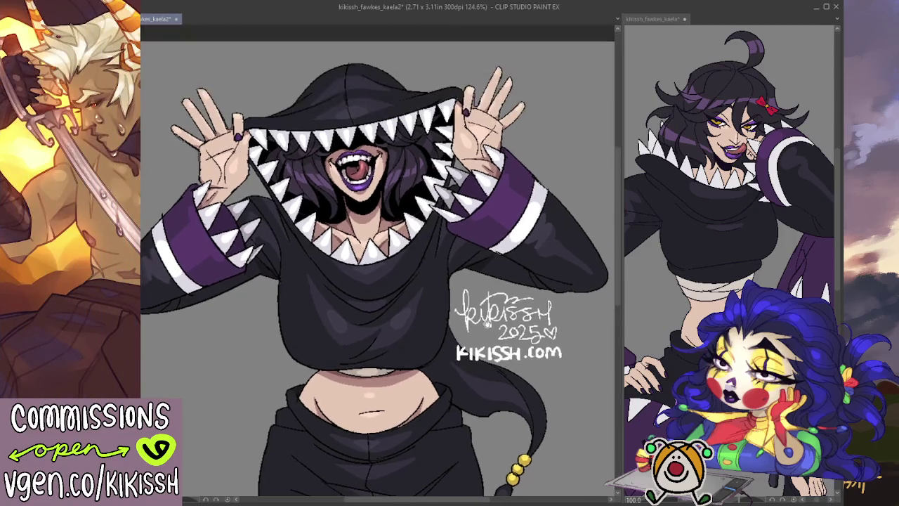
scroll(360, 314, "up", 2)
scroll(376, 286, "down", 2)
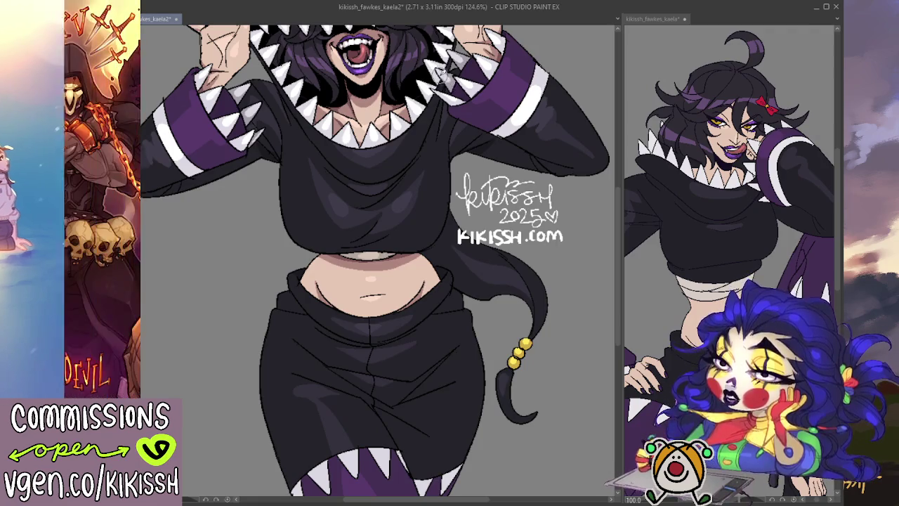
scroll(446, 84, "up", 2)
scroll(425, 160, "up", 2)
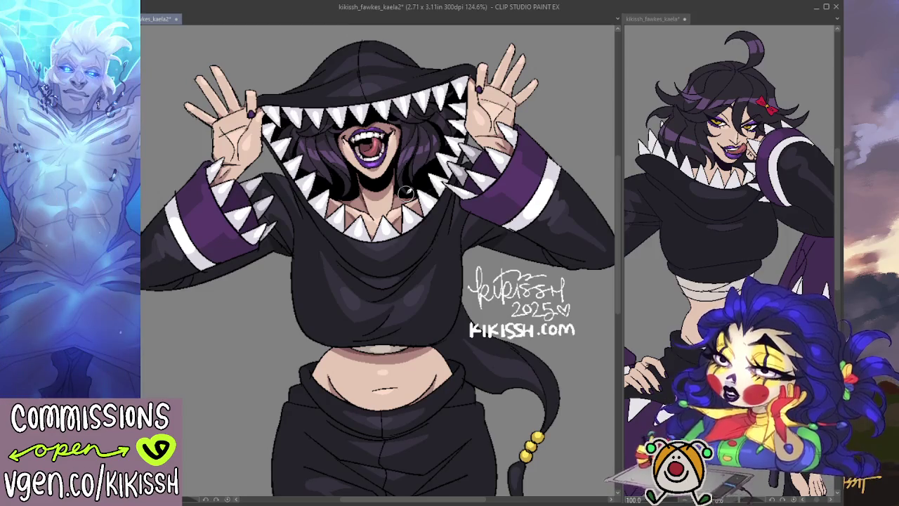
mouse_move(616, 269)
left_mouse_down()
mouse_move(618, 313)
mouse_move(618, 274)
left_mouse_up()
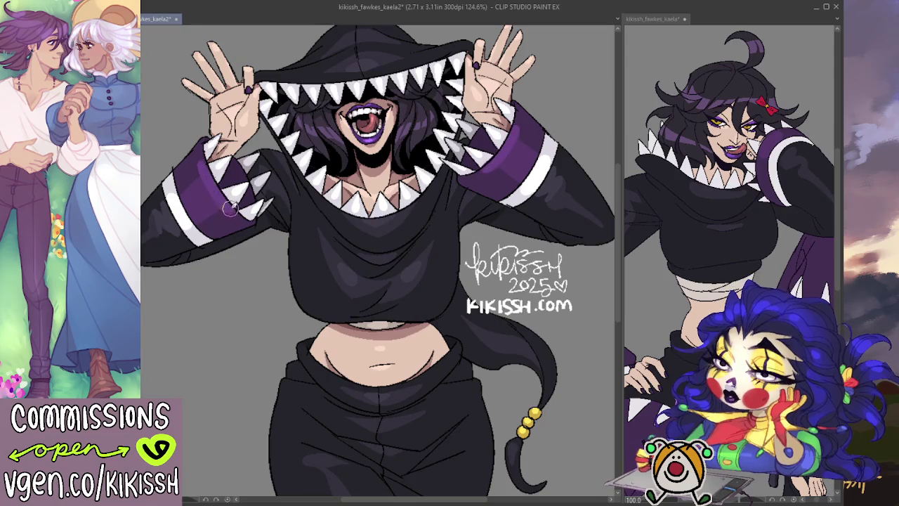
scroll(225, 185, "down", 2)
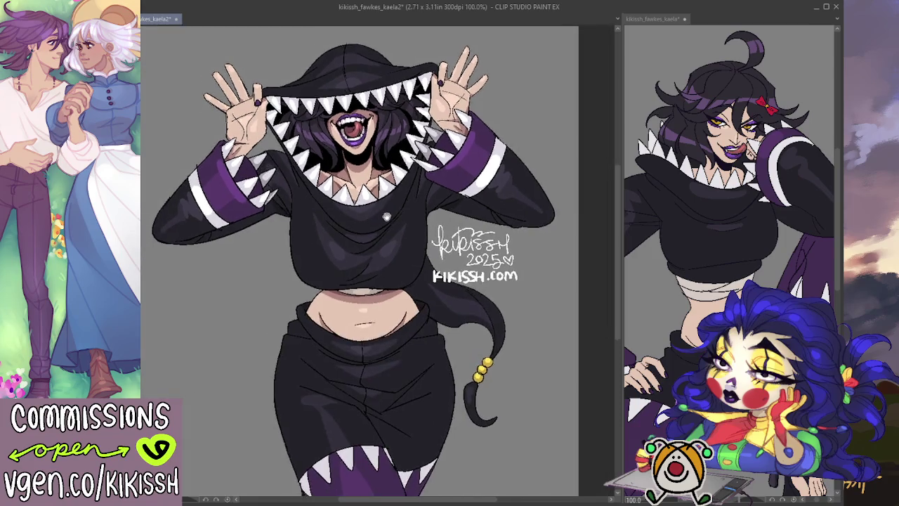
left_click_drag(408, 203, 419, 107)
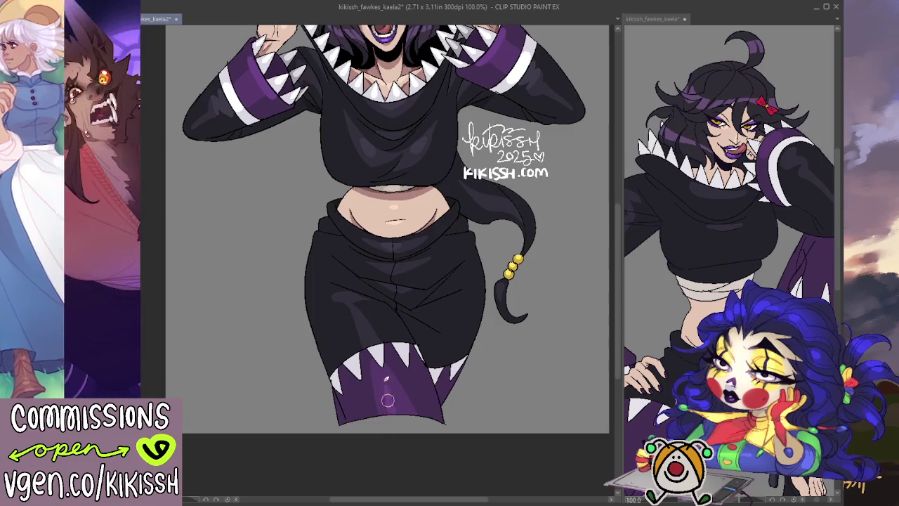
left_click_drag(430, 201, 448, 332)
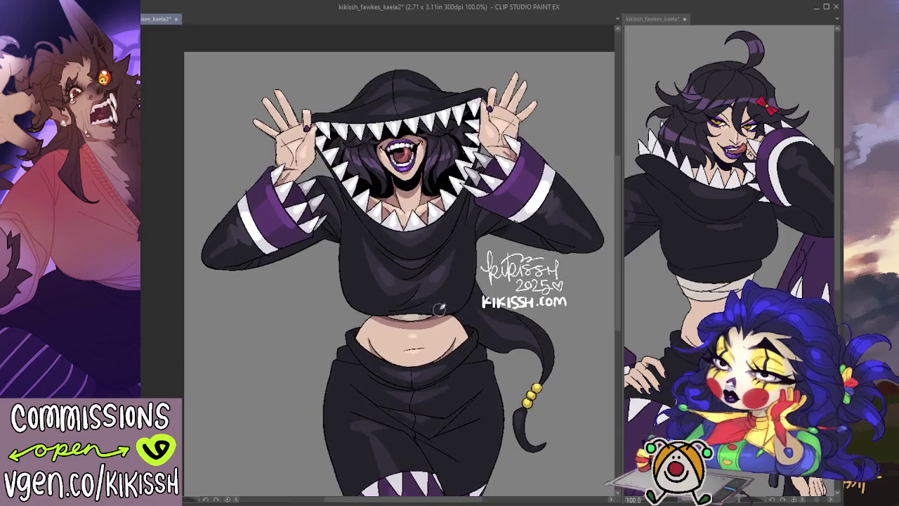
scroll(451, 249, "up", 3)
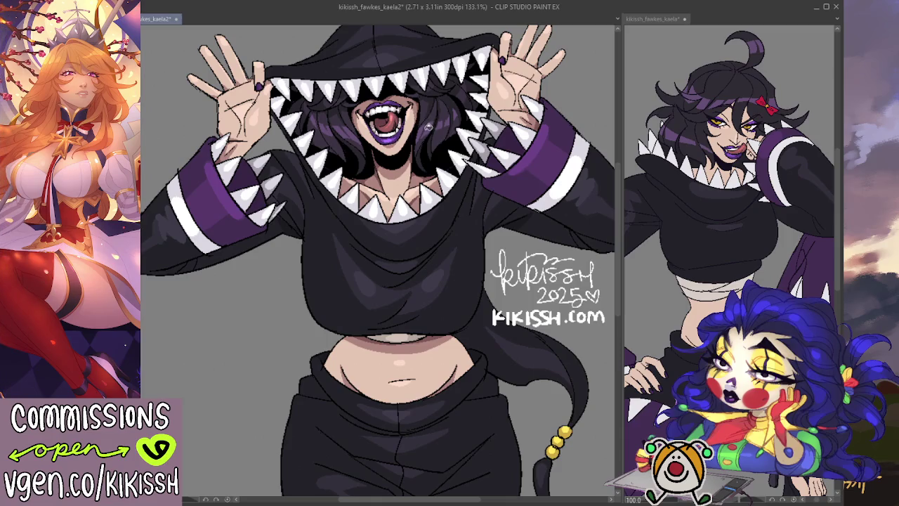
scroll(461, 161, "up", 1)
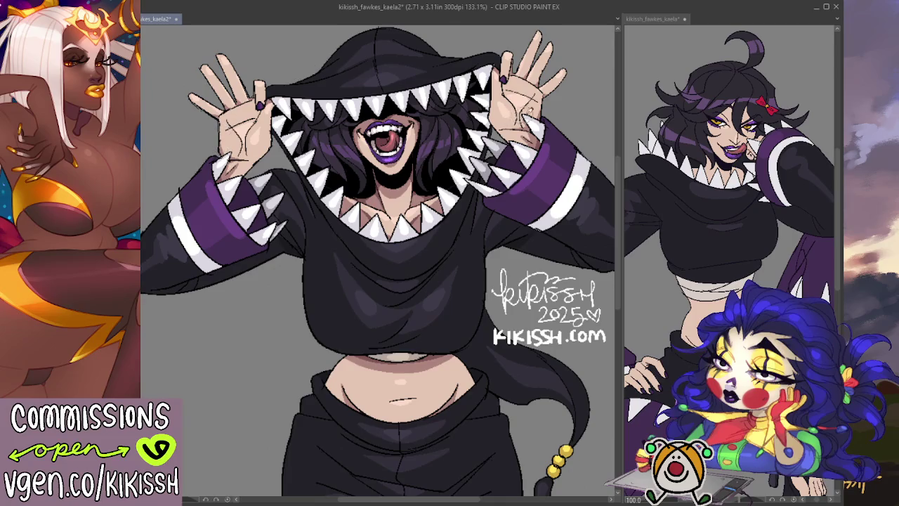
scroll(563, 89, "up", 1)
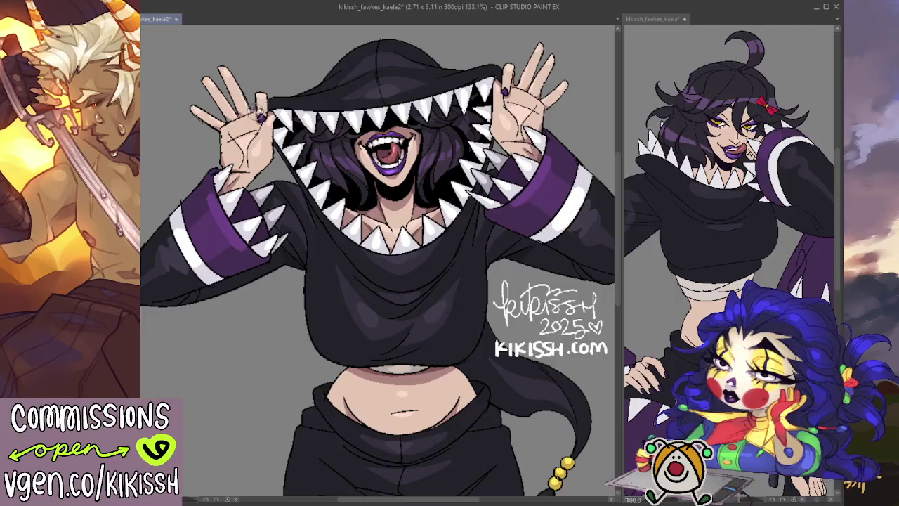
scroll(309, 162, "down", 1)
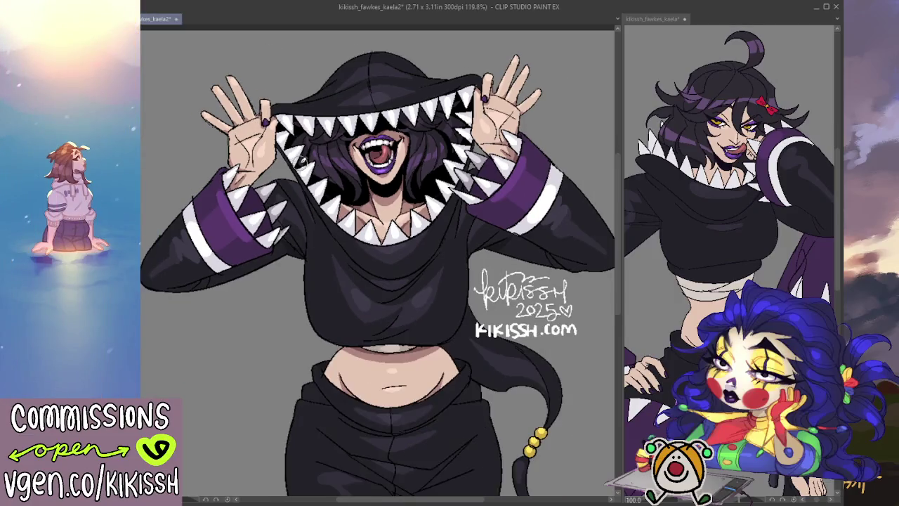
- Zoom out to show the full canvas, then save the file with Ctrl+S
left_click_drag(373, 250, 411, 257)
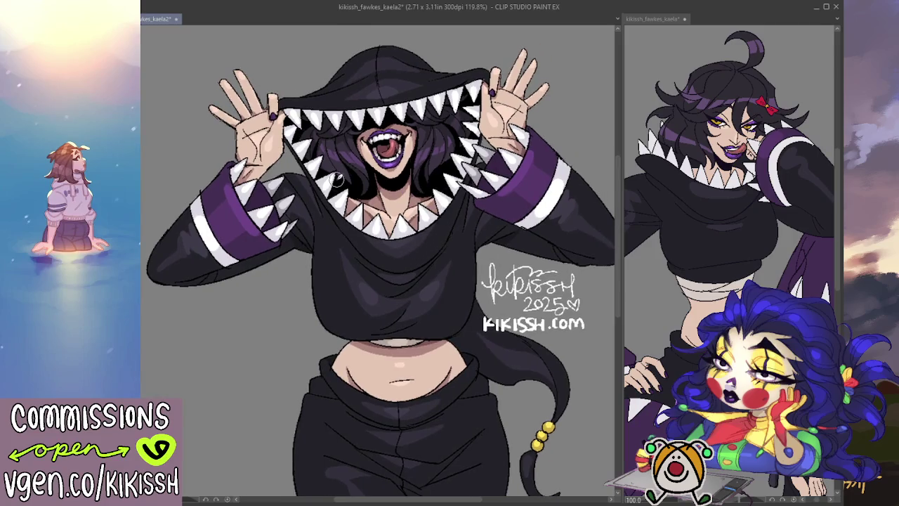
scroll(338, 179, "down", 1)
scroll(302, 179, "down", 1)
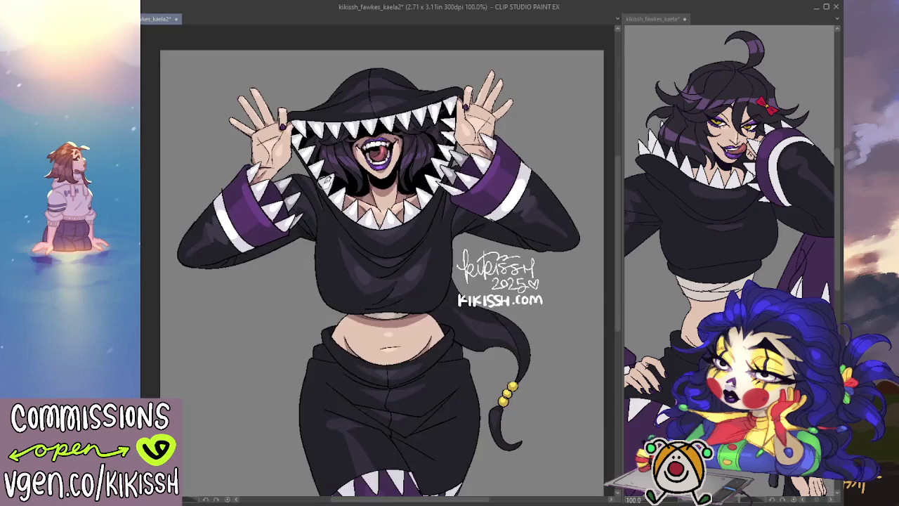
scroll(302, 179, "down", 1)
left_click_drag(391, 247, 391, 220)
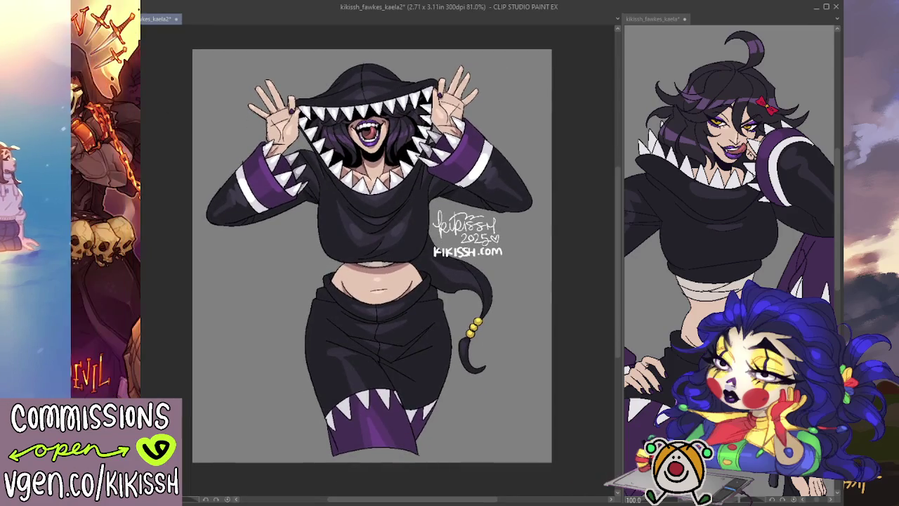
key("ctrl+s")
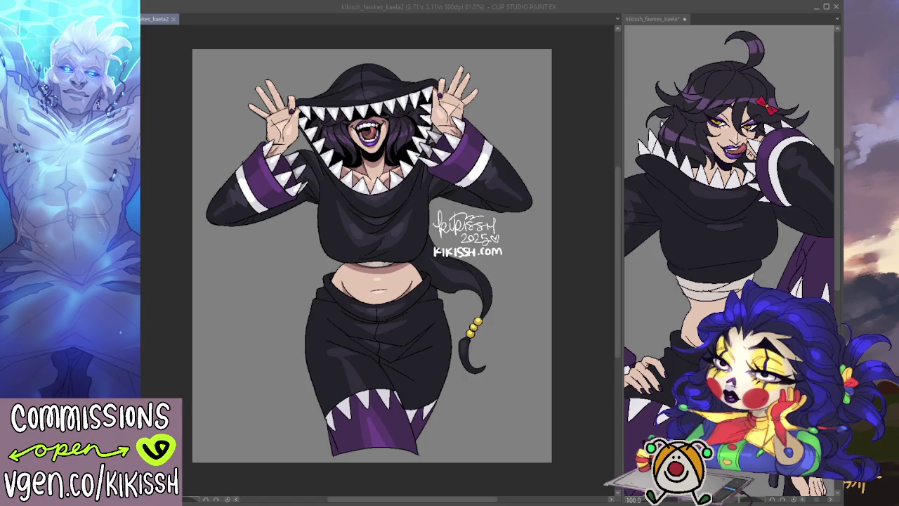
scroll(271, 205, "up", 3)
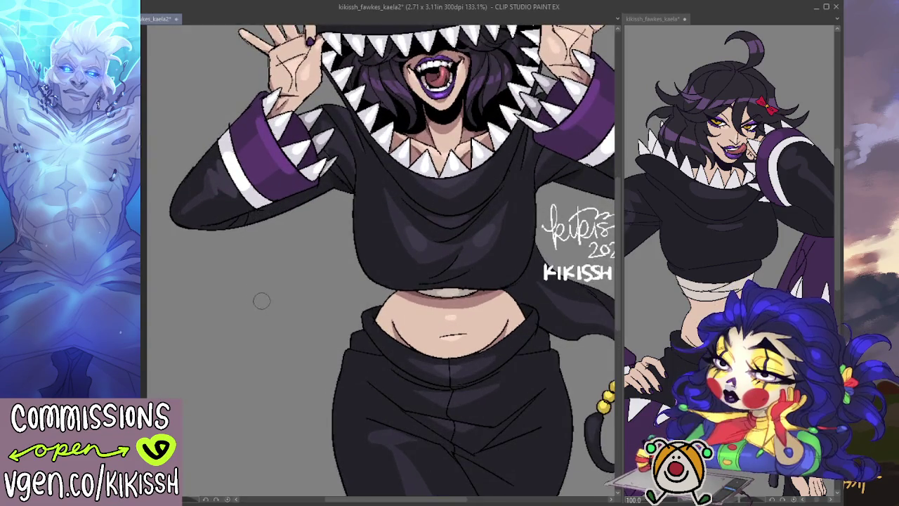
- Repaint the left and right wrists of the raised hands with light strokes
scroll(257, 297, "up", 5)
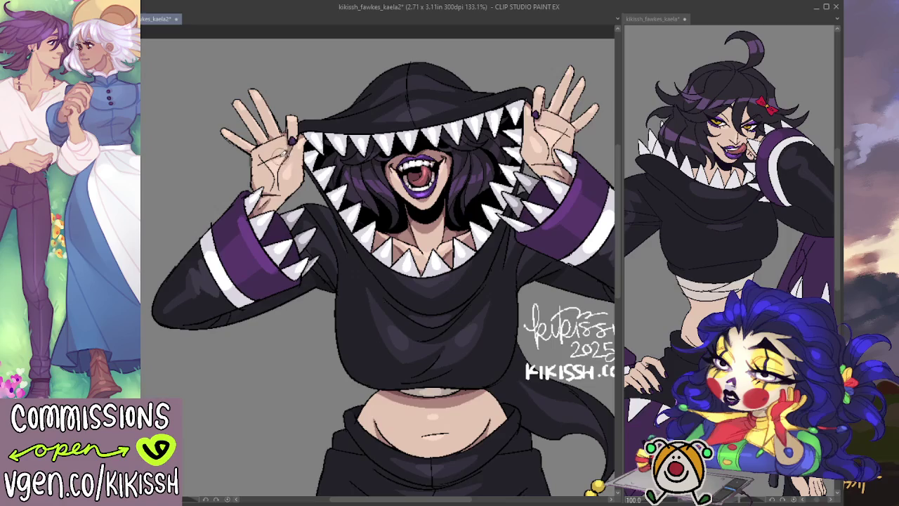
left_click_drag(318, 192, 230, 192)
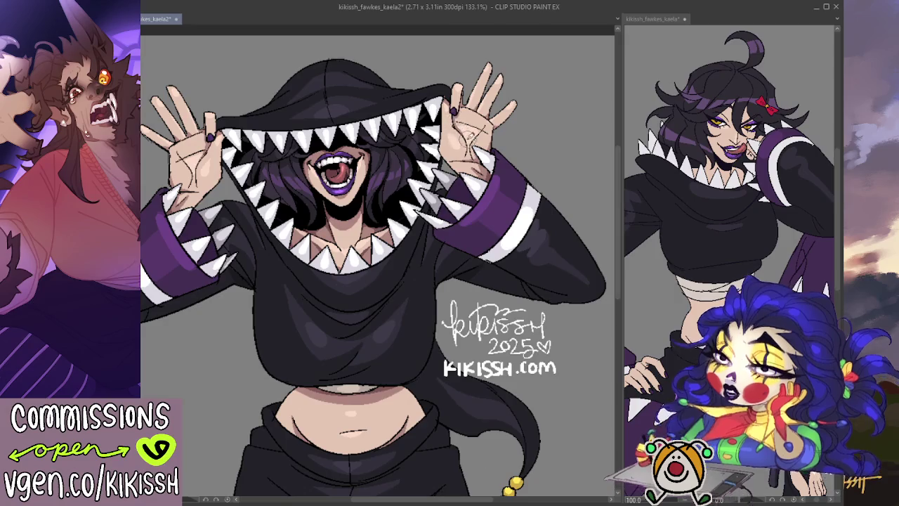
left_click_drag(462, 132, 467, 139)
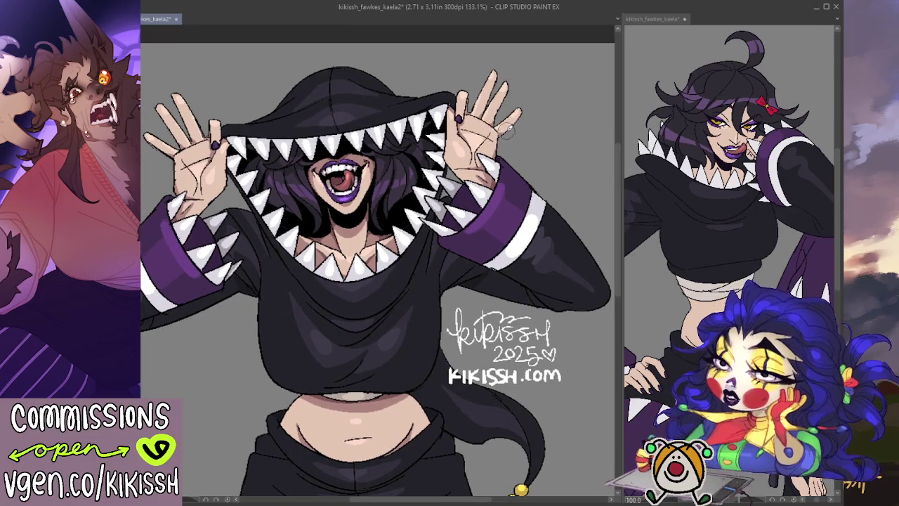
mouse_move(504, 132)
left_mouse_down()
mouse_move(494, 129)
mouse_move(510, 126)
left_mouse_up()
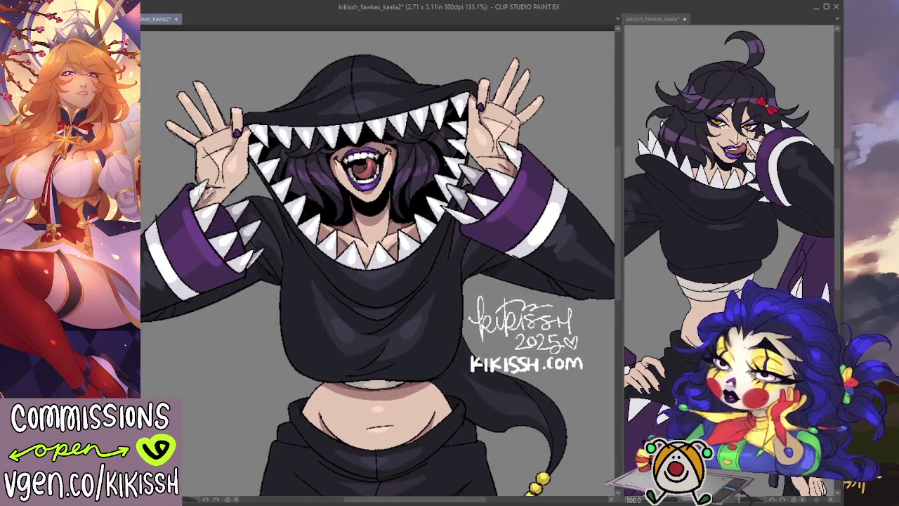
left_click_drag(216, 184, 203, 193)
left_click_drag(504, 151, 510, 134)
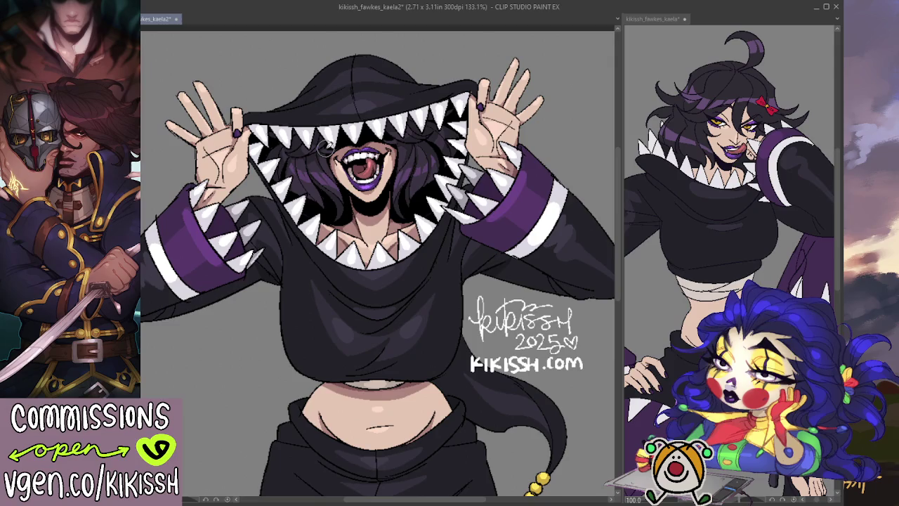
scroll(326, 148, "down", 1)
left_click_drag(367, 251, 382, 172)
scroll(382, 172, "down", 1)
scroll(562, 266, "down", 1)
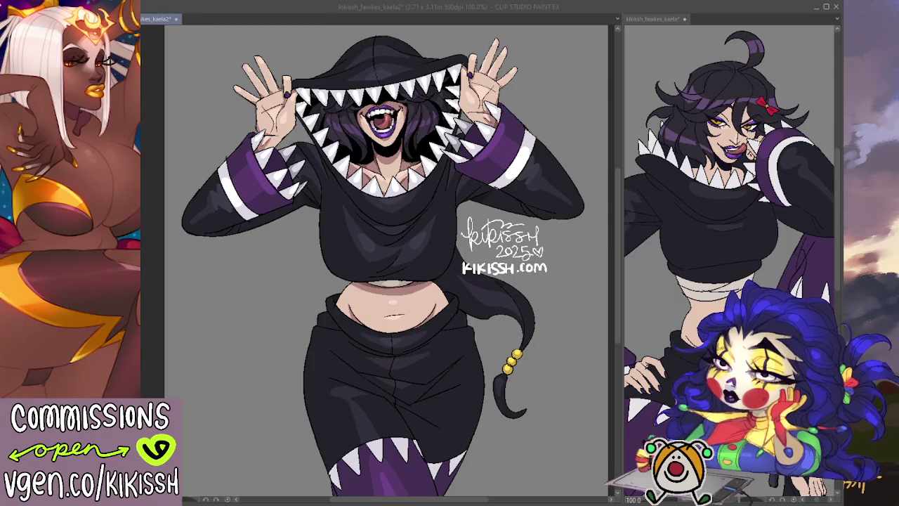
left_click_drag(242, 404, 289, 355)
scroll(289, 355, "up", 3)
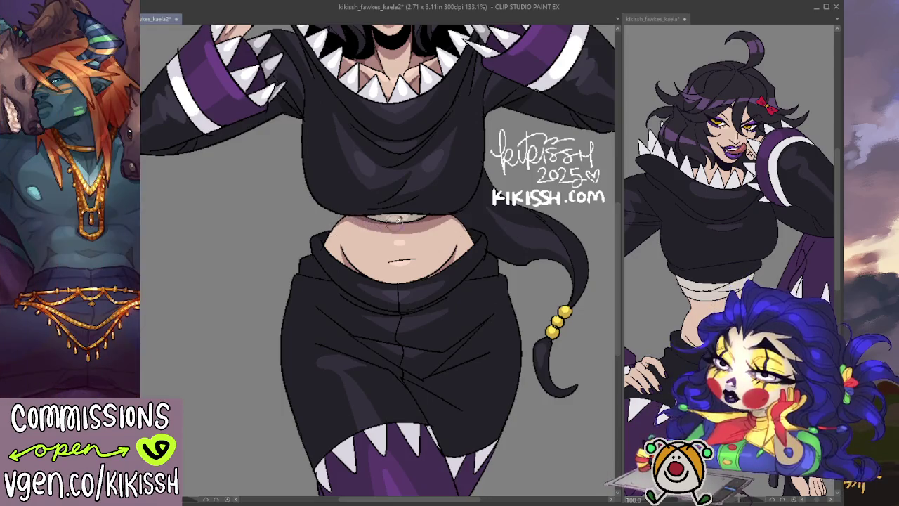
scroll(470, 239, "up", 5)
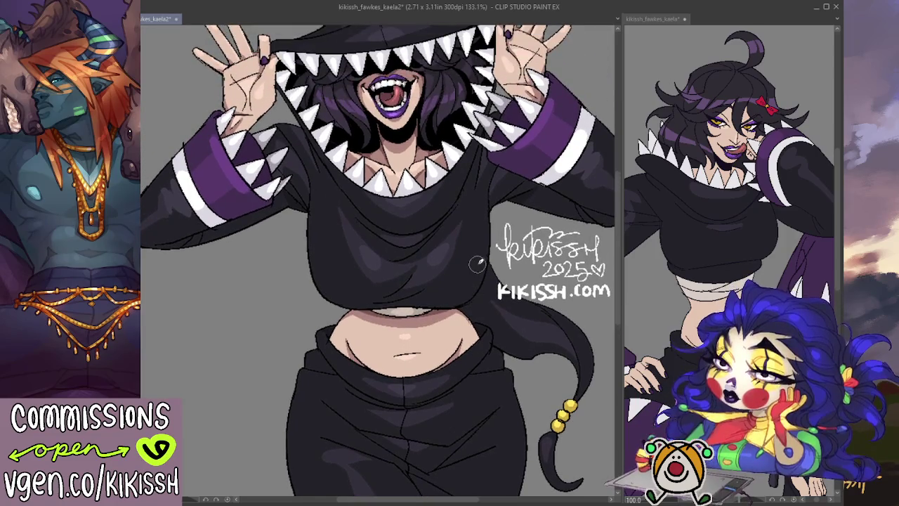
scroll(477, 264, "down", 1)
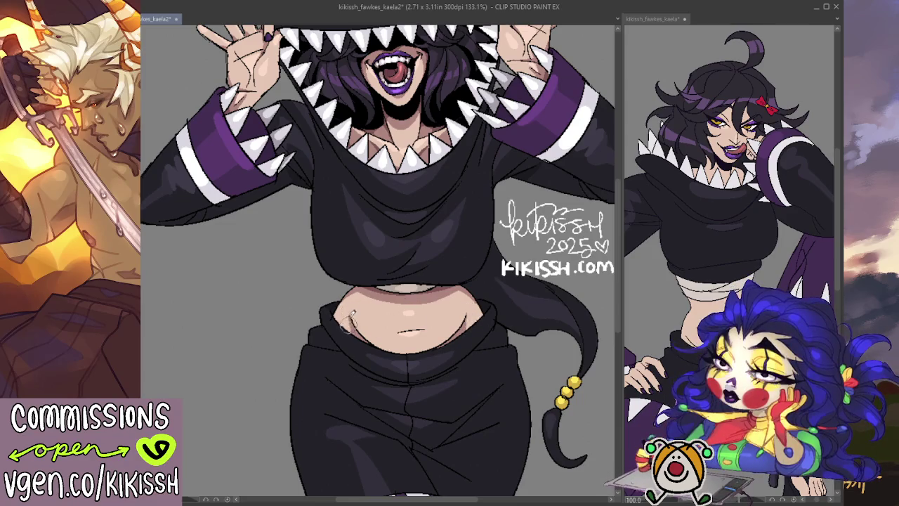
scroll(372, 295, "down", 1)
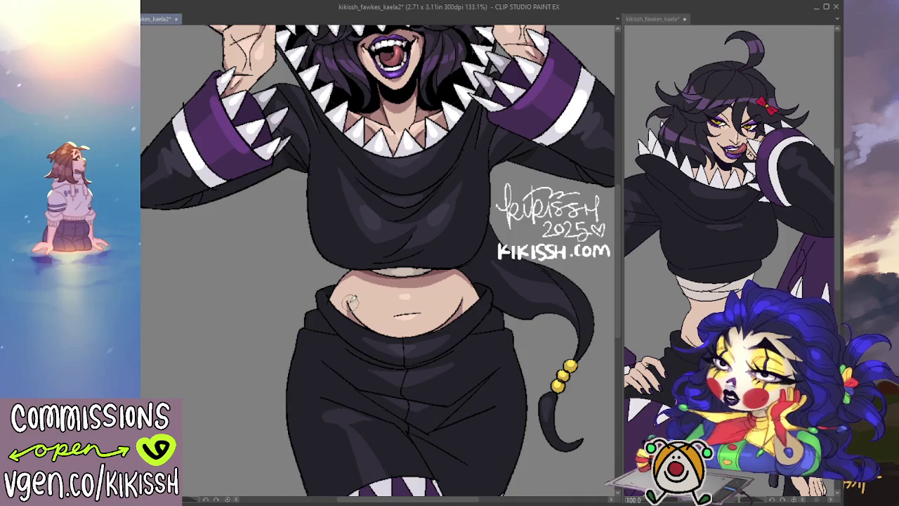
left_click_drag(495, 271, 491, 309)
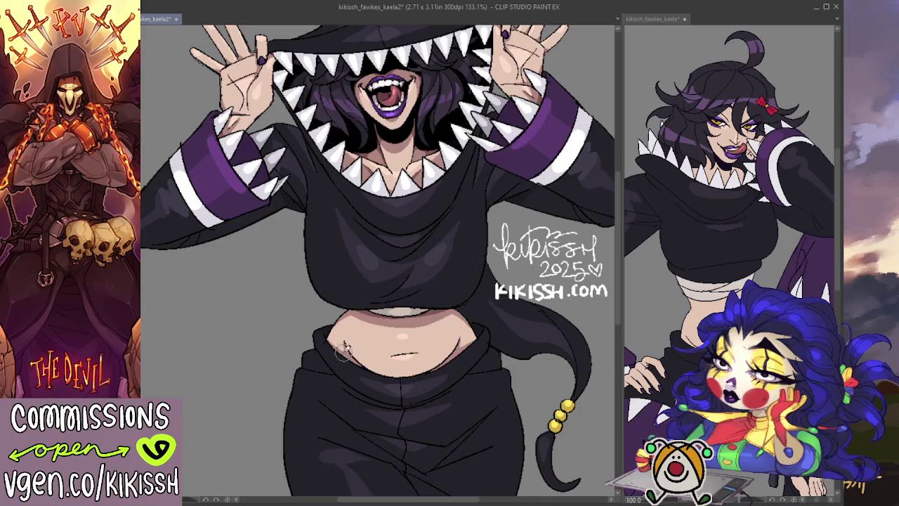
scroll(343, 316, "down", 2)
left_click_drag(343, 316, 397, 320)
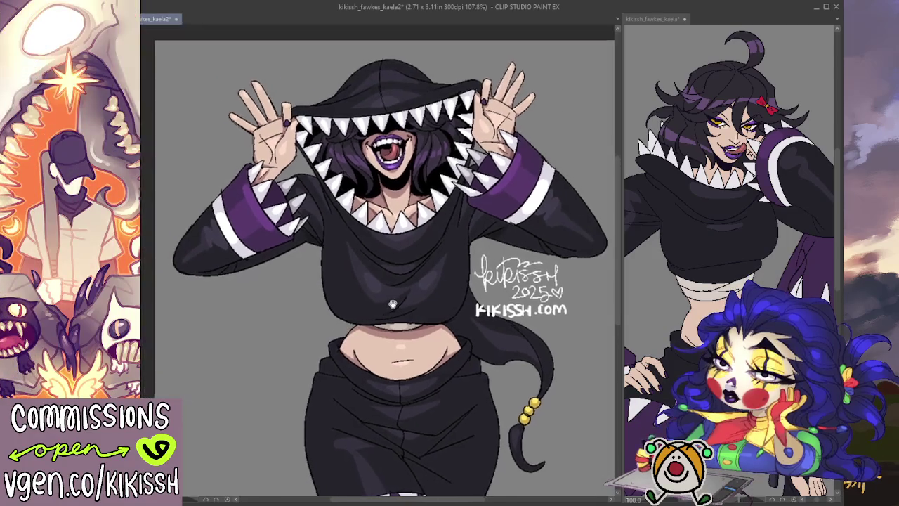
mouse_move(397, 320)
left_mouse_down()
mouse_move(404, 335)
mouse_move(436, 311)
left_mouse_up()
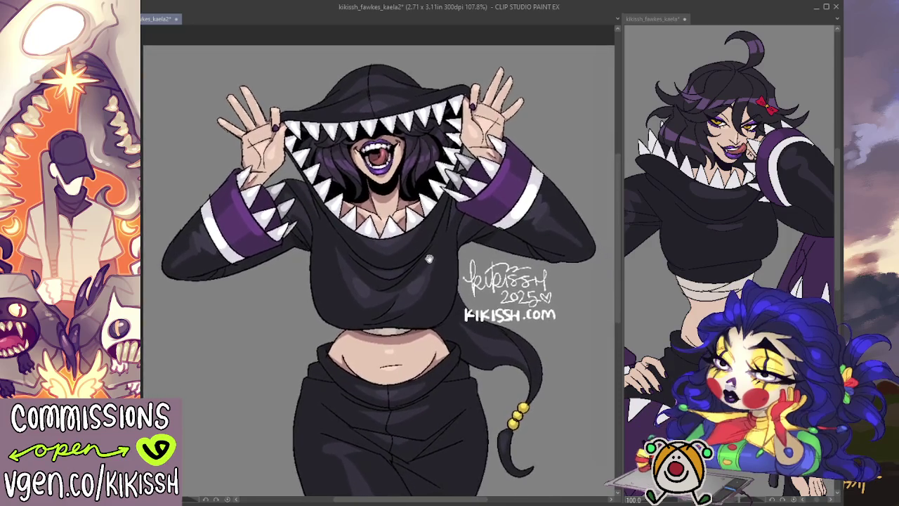
scroll(370, 195, "up", 3)
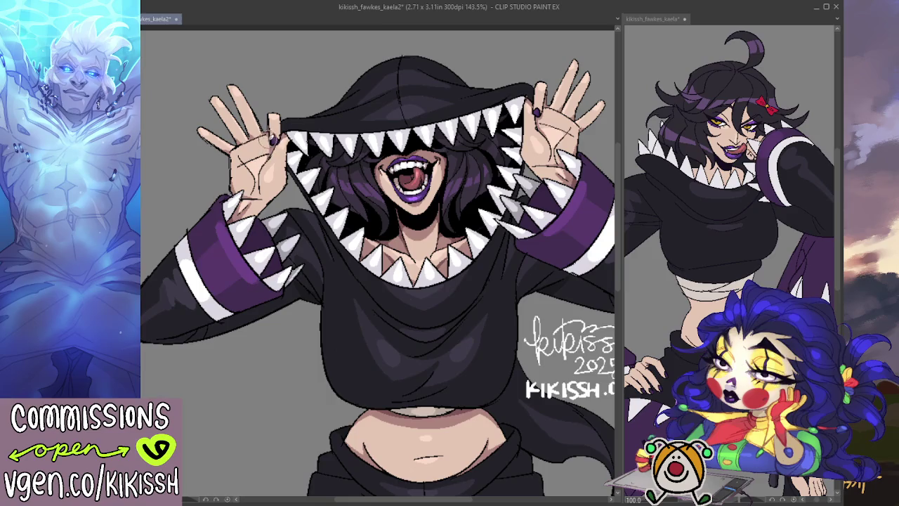
left_click_drag(364, 150, 304, 152)
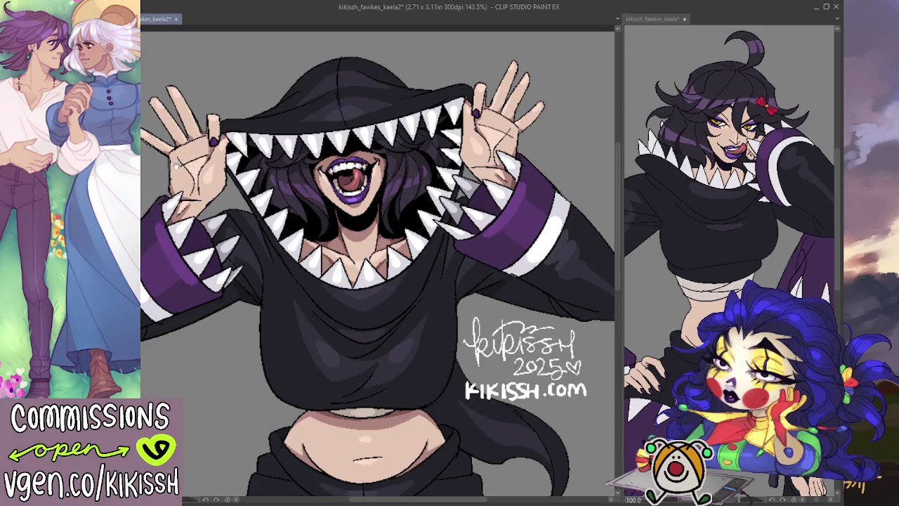
left_click_drag(191, 175, 184, 169)
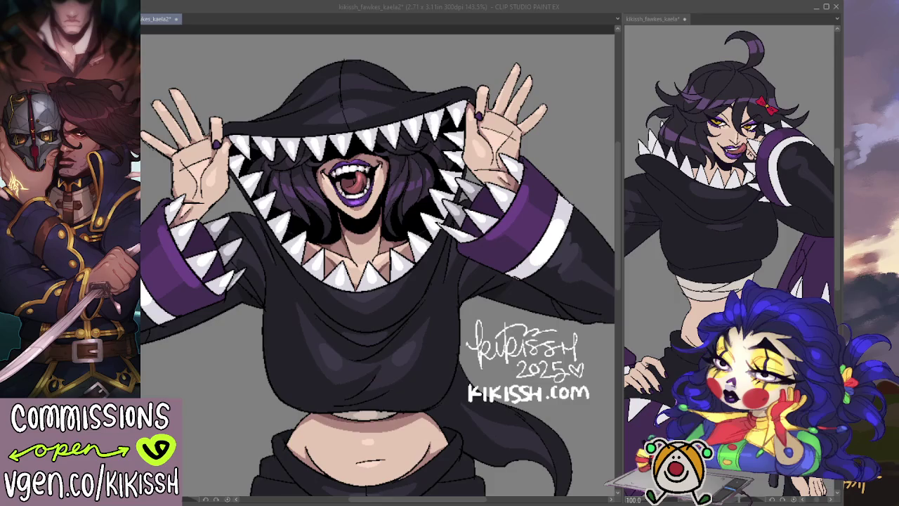
key("alt+Tab")
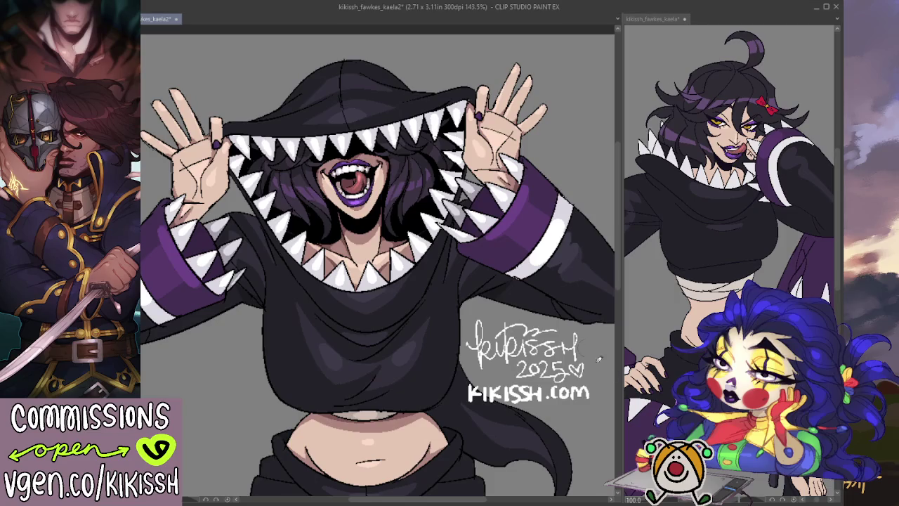
scroll(471, 281, "down", 2)
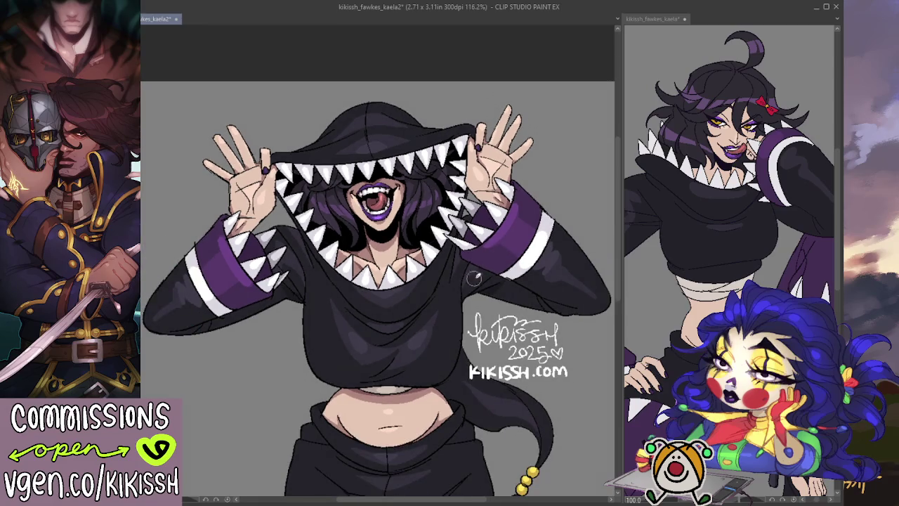
left_click_drag(618, 176, 616, 207)
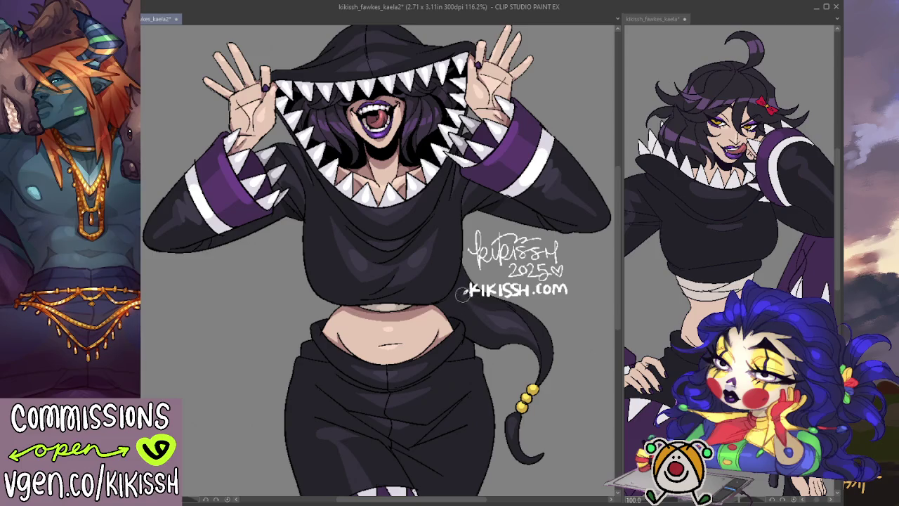
mouse_move(535, 345)
left_mouse_down()
mouse_move(518, 312)
mouse_move(530, 303)
left_mouse_up()
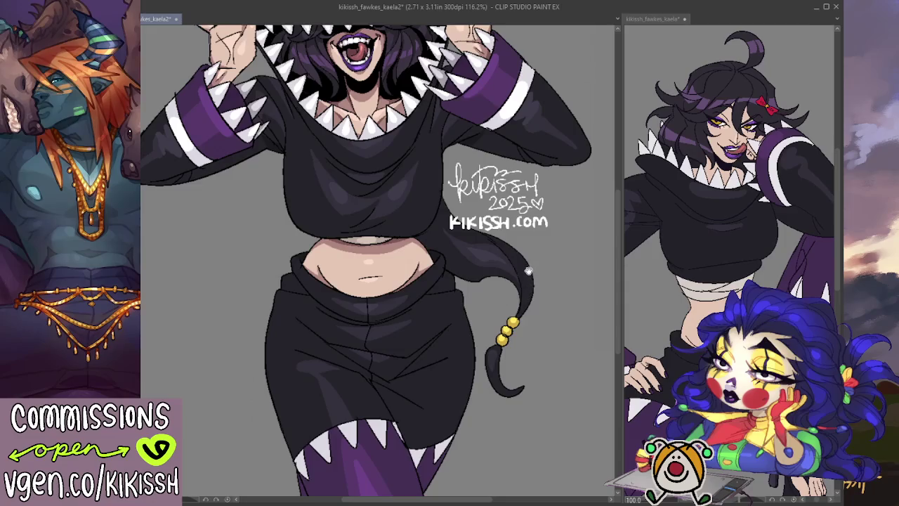
left_click_drag(528, 270, 526, 267)
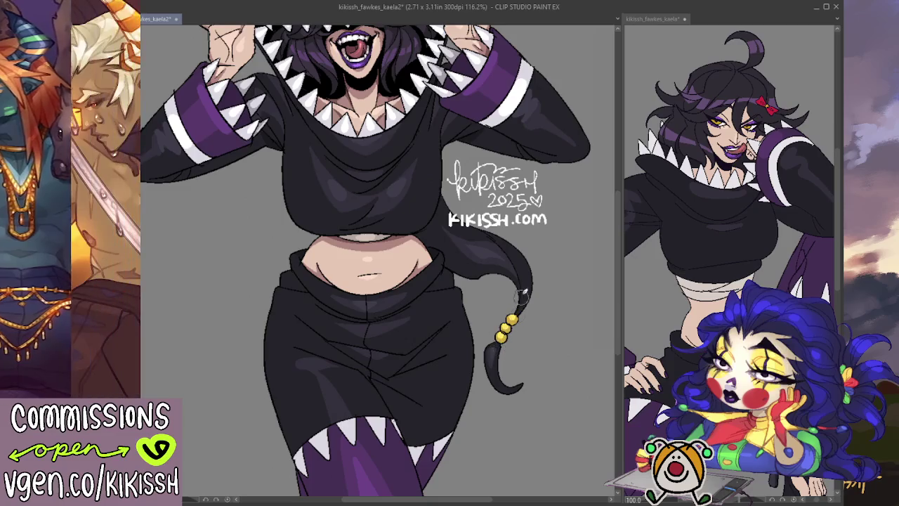
mouse_move(511, 223)
left_mouse_down()
mouse_move(530, 294)
mouse_move(532, 283)
left_mouse_up()
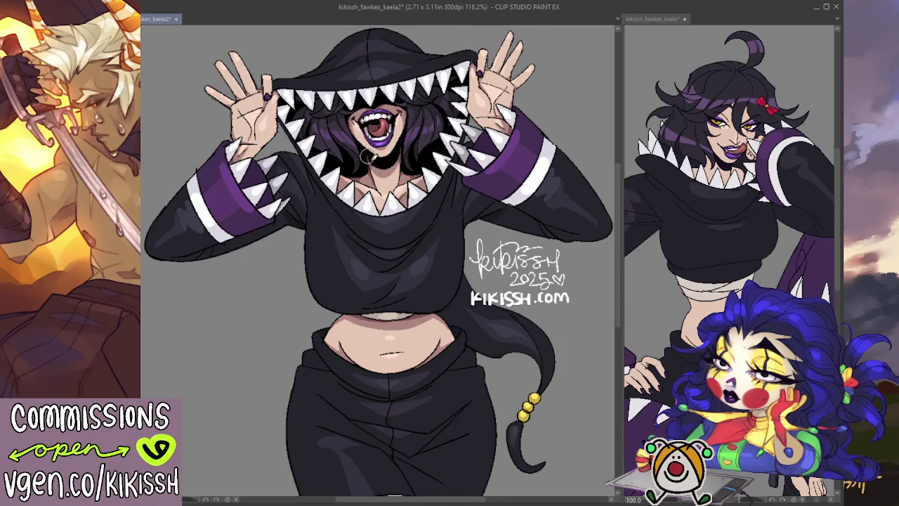
left_click_drag(368, 159, 392, 149)
left_click_drag(415, 102, 422, 122)
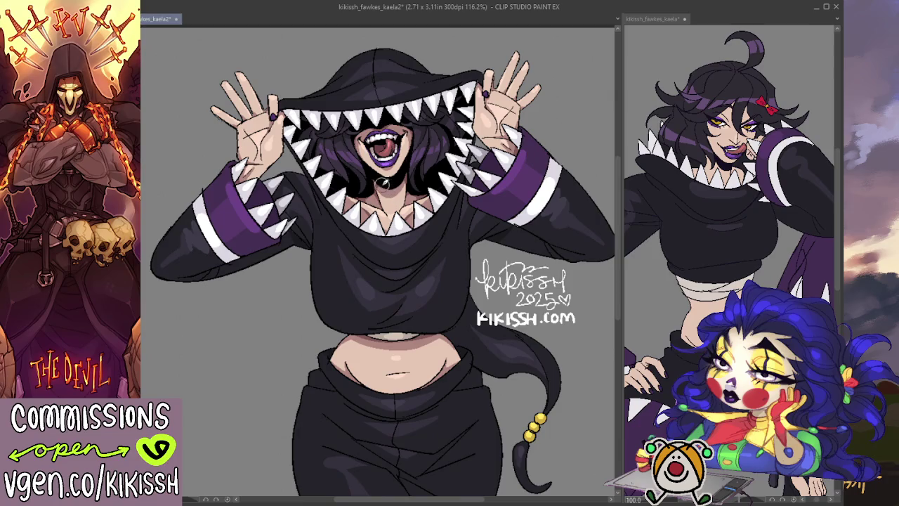
left_click_drag(380, 183, 398, 180)
left_click_drag(406, 171, 396, 183)
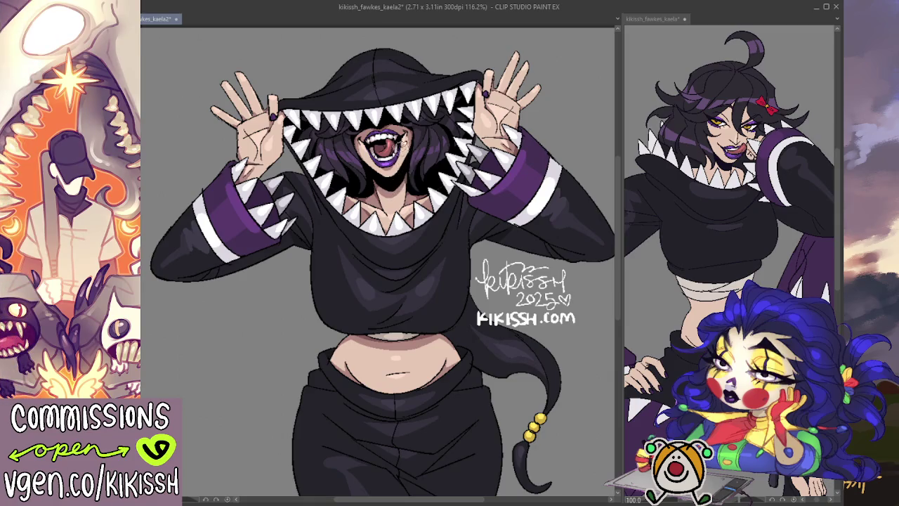
scroll(379, 181, "up", 3)
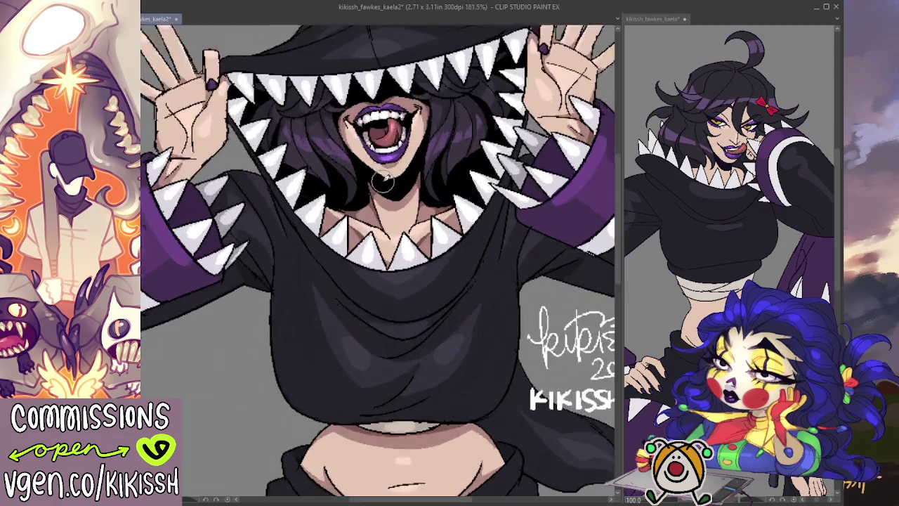
scroll(380, 181, "up", 4)
scroll(379, 181, "down", 3)
scroll(376, 179, "down", 2)
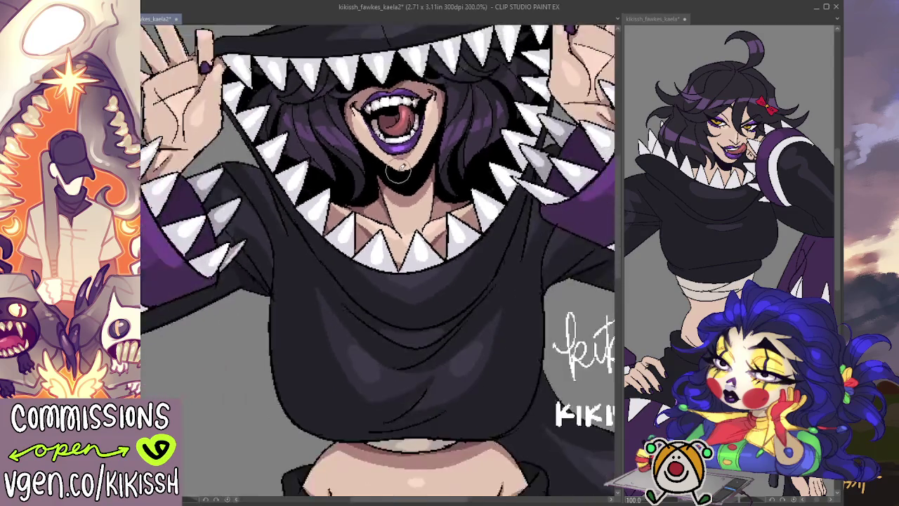
scroll(365, 176, "down", 2)
scroll(358, 174, "down", 1)
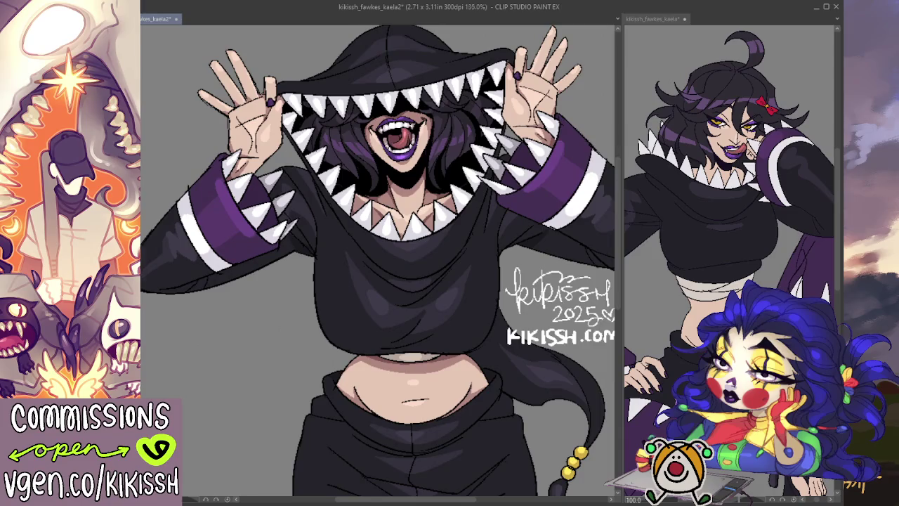
scroll(273, 143, "down", 1)
scroll(272, 142, "down", 1)
scroll(272, 143, "down", 1)
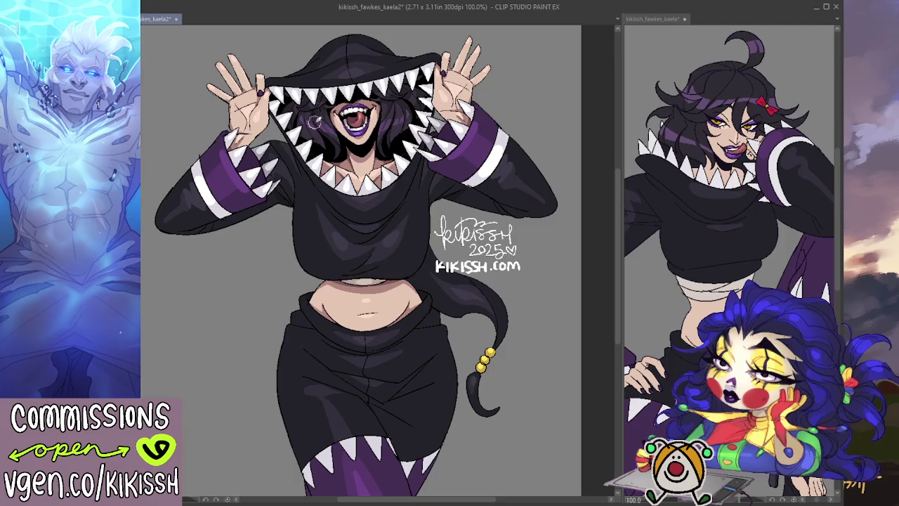
left_click_drag(311, 117, 320, 142)
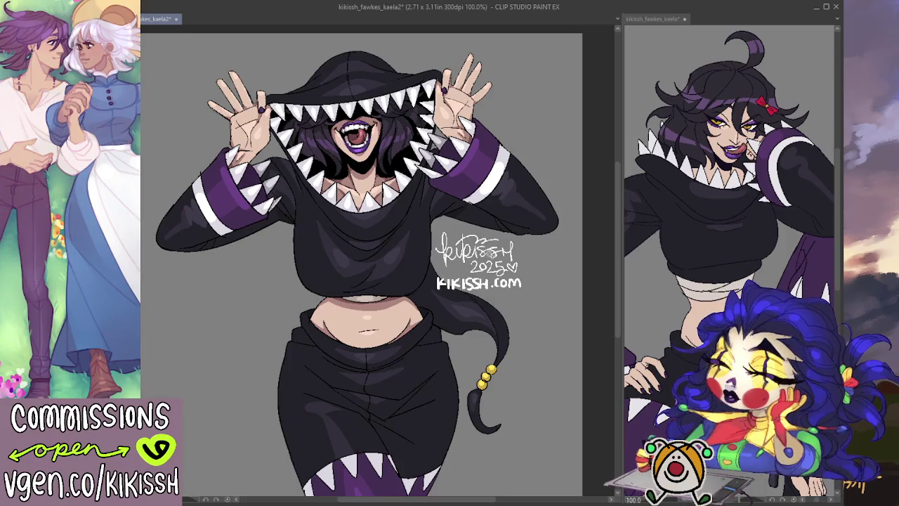
left_click(574, 282)
key("ctrl+d")
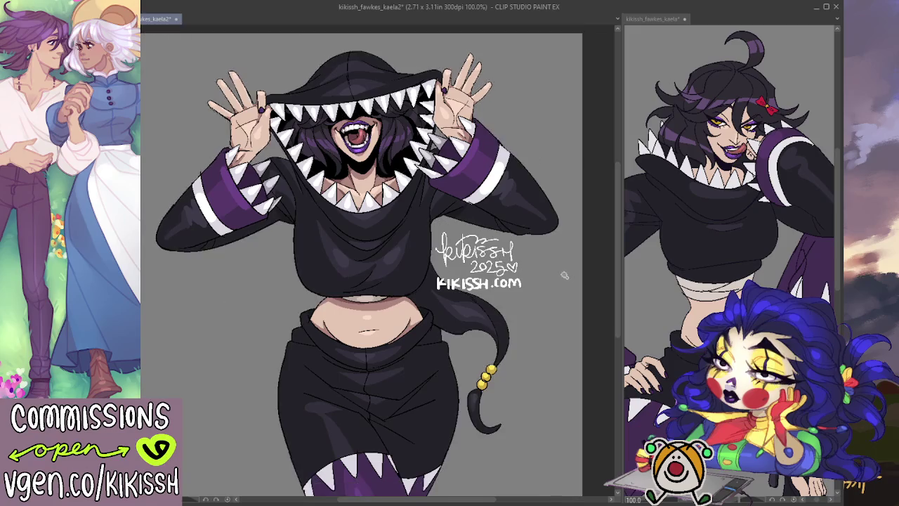
scroll(444, 195, "down", 1)
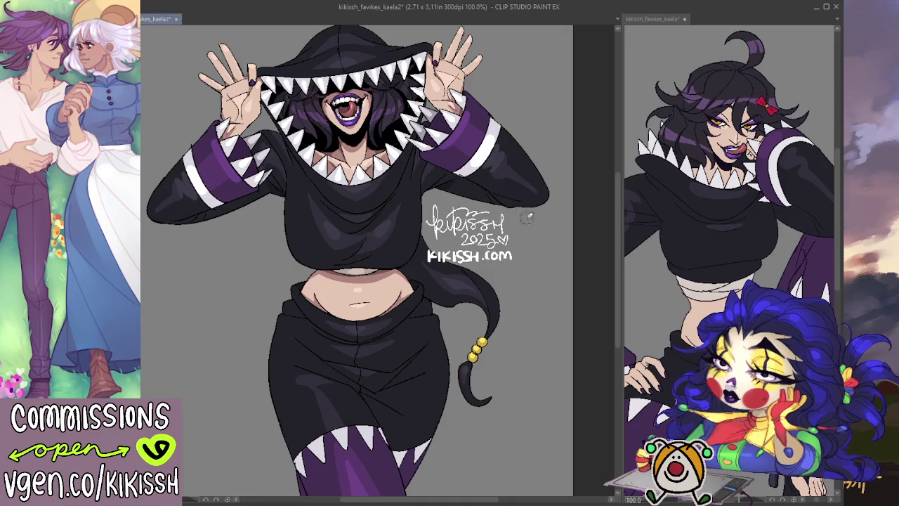
scroll(525, 210, "up", 1)
scroll(477, 186, "up", 1)
scroll(437, 167, "up", 1)
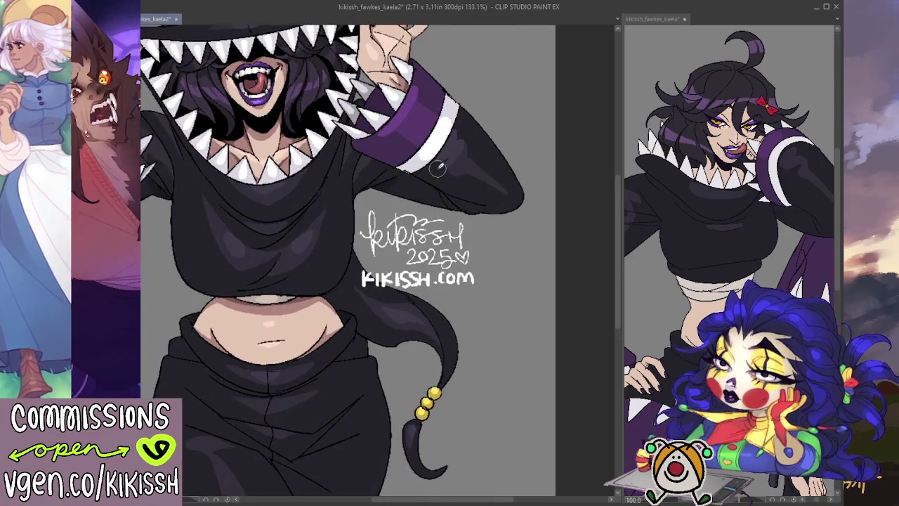
left_click_drag(438, 169, 422, 188)
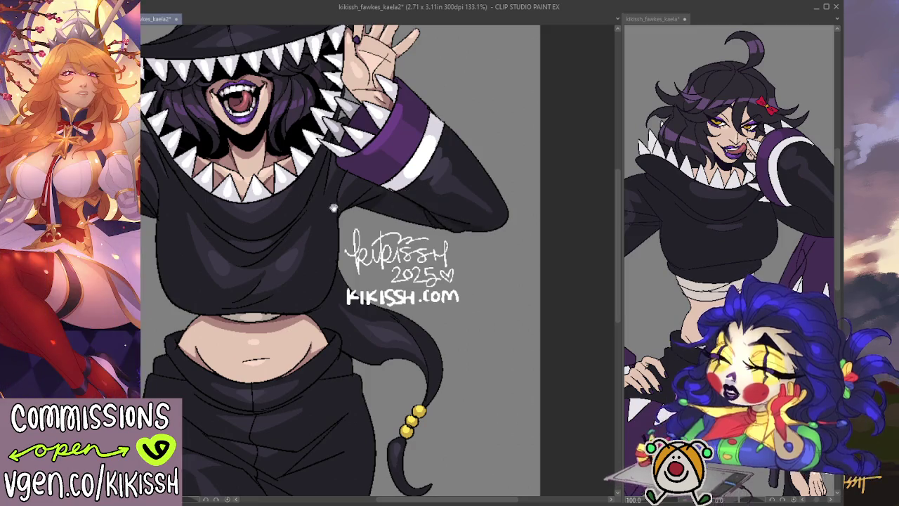
scroll(338, 205, "left", 5)
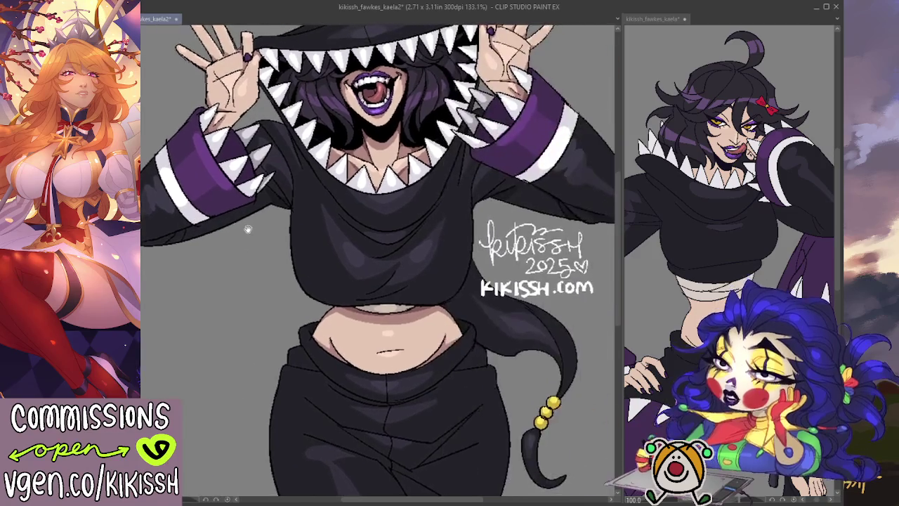
left_click_drag(248, 229, 219, 232)
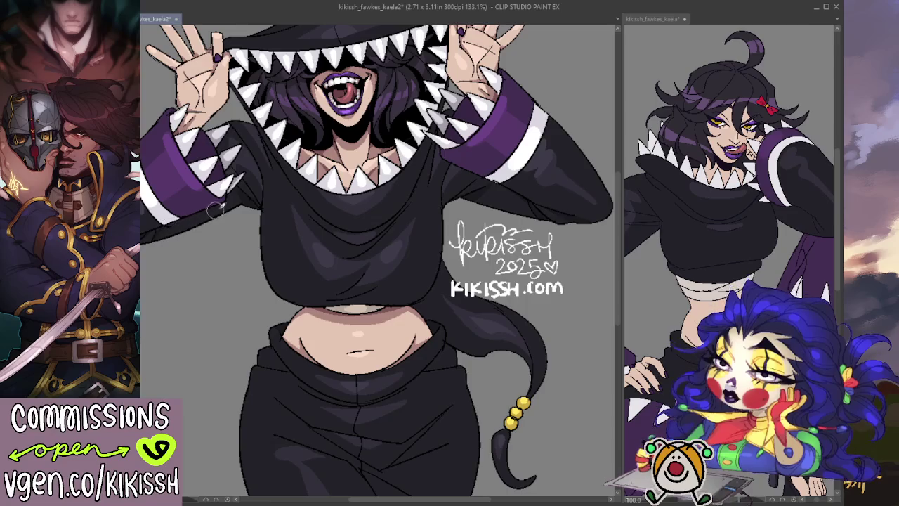
left_click_drag(272, 206, 230, 216)
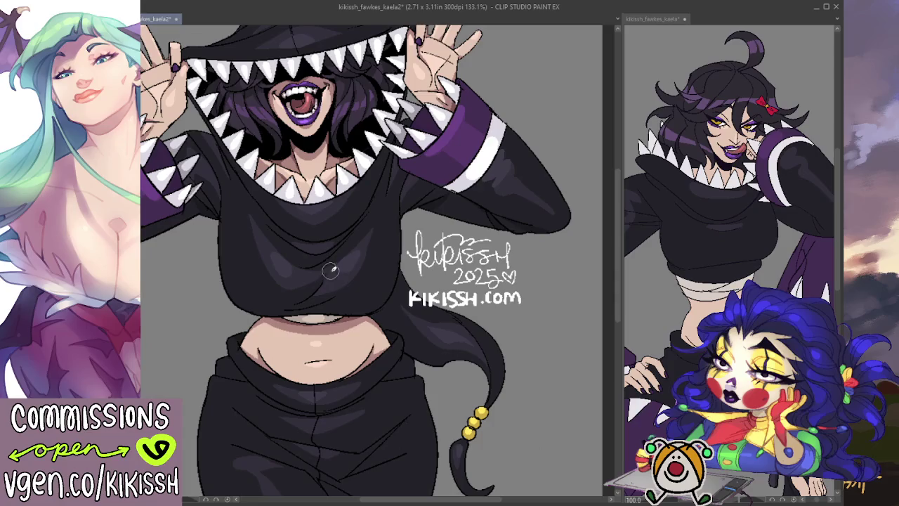
scroll(318, 274, "up", 2)
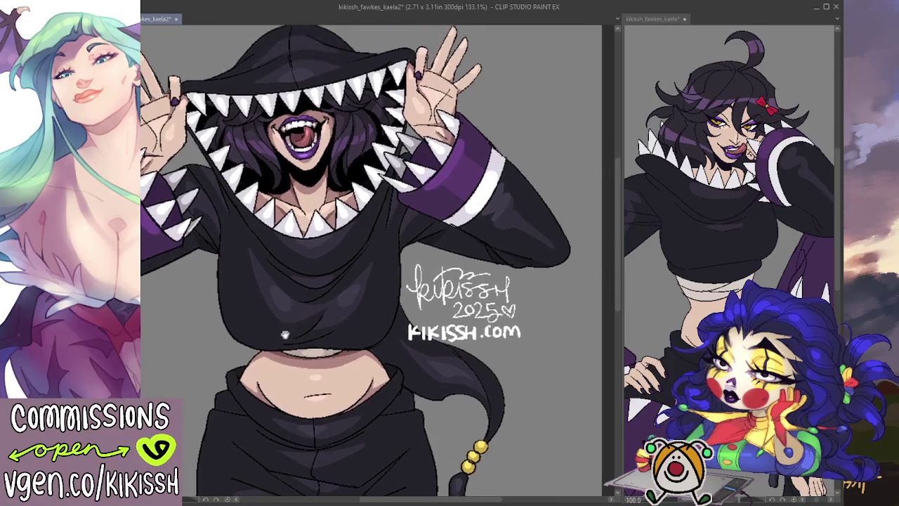
scroll(322, 276, "up", 1)
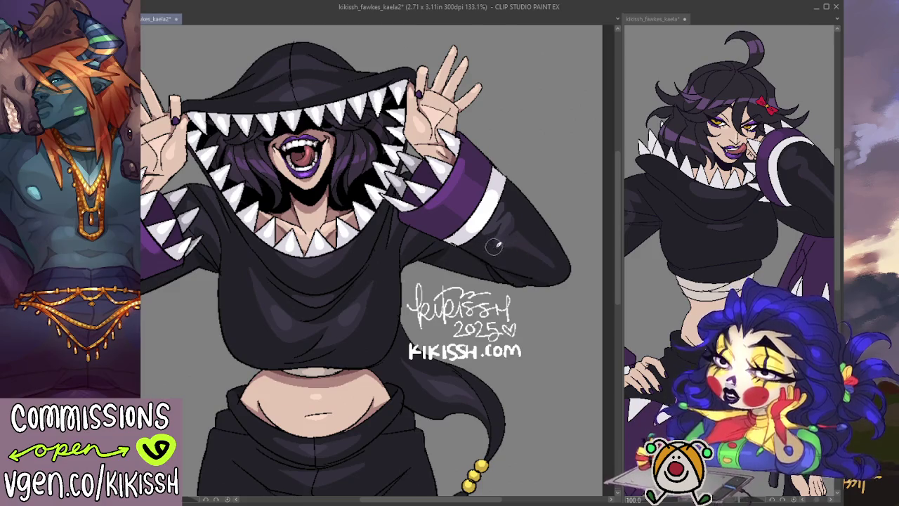
scroll(522, 247, "left", 3)
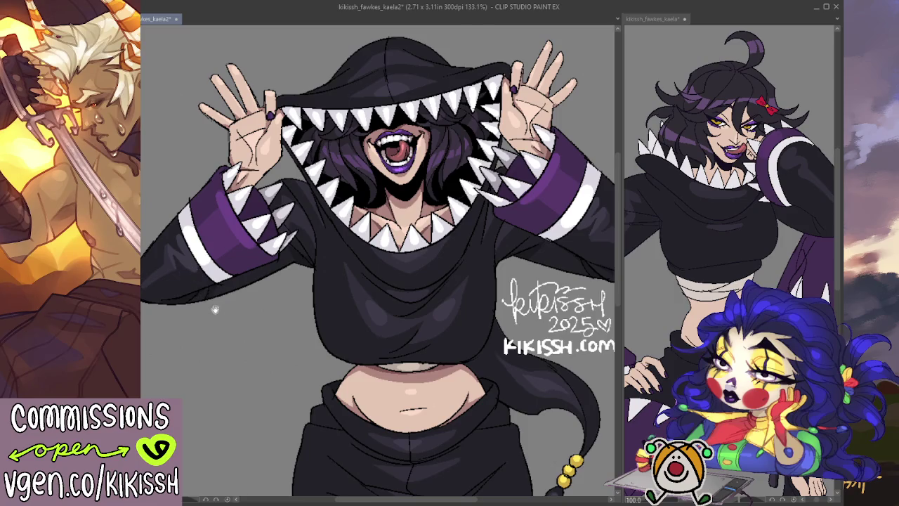
scroll(211, 311, "down", 2)
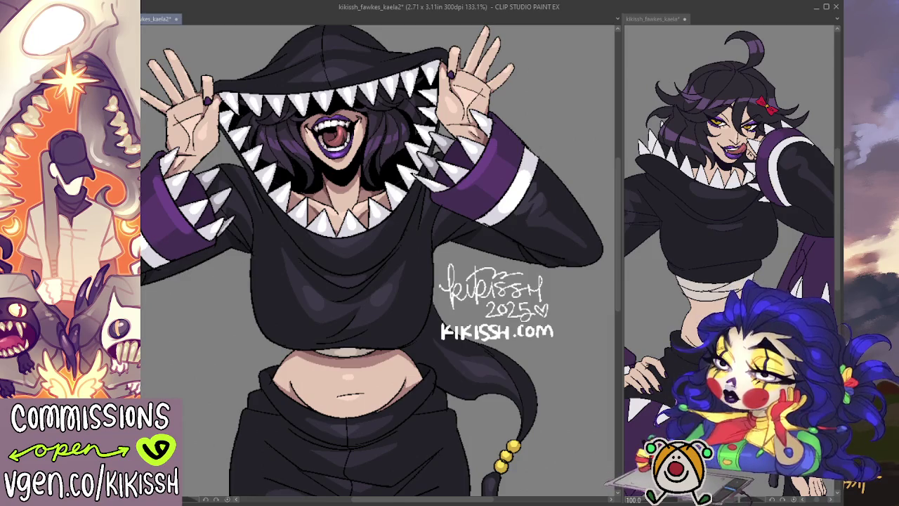
left_click_drag(415, 299, 406, 317)
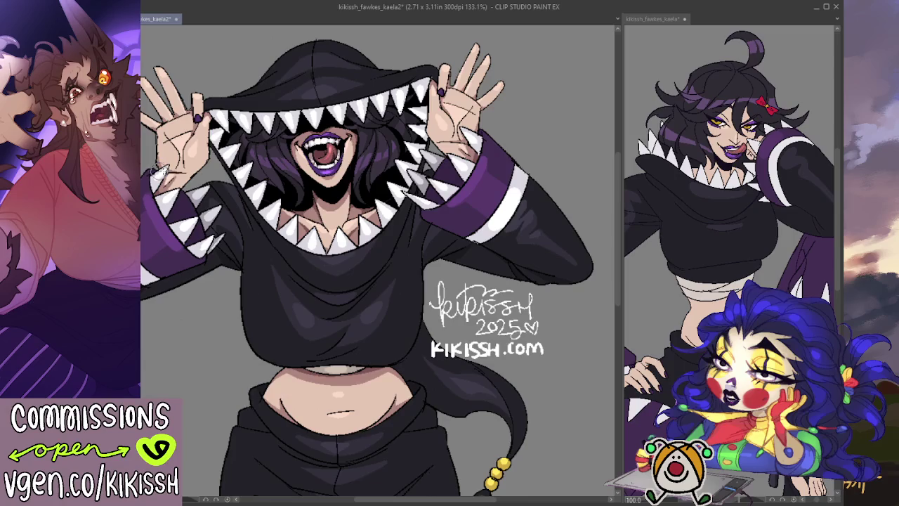
left_click_drag(422, 112, 406, 111)
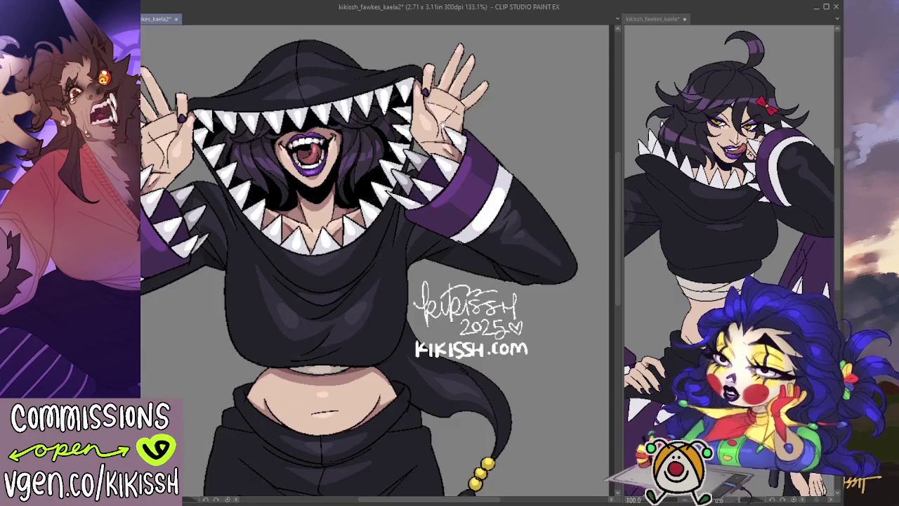
left_click_drag(420, 102, 422, 121)
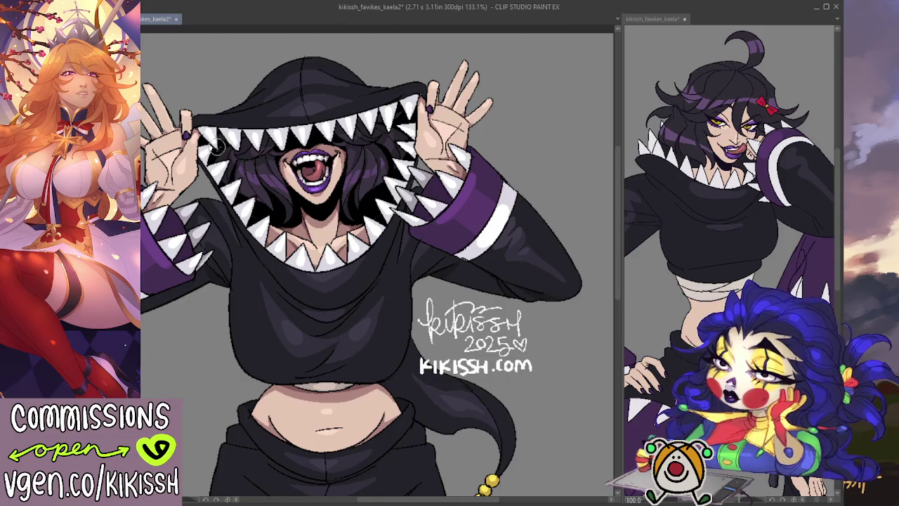
scroll(533, 181, "down", 2)
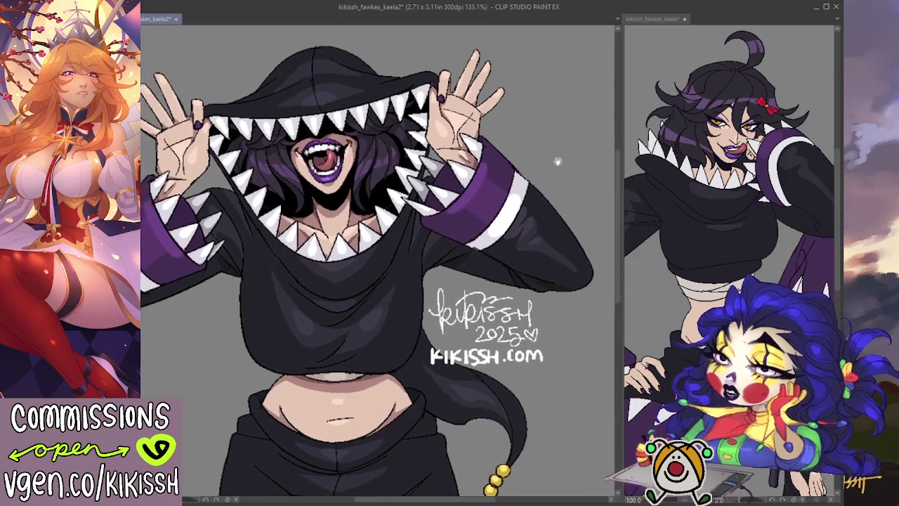
scroll(555, 197, "down", 2)
left_click_drag(559, 199, 562, 192)
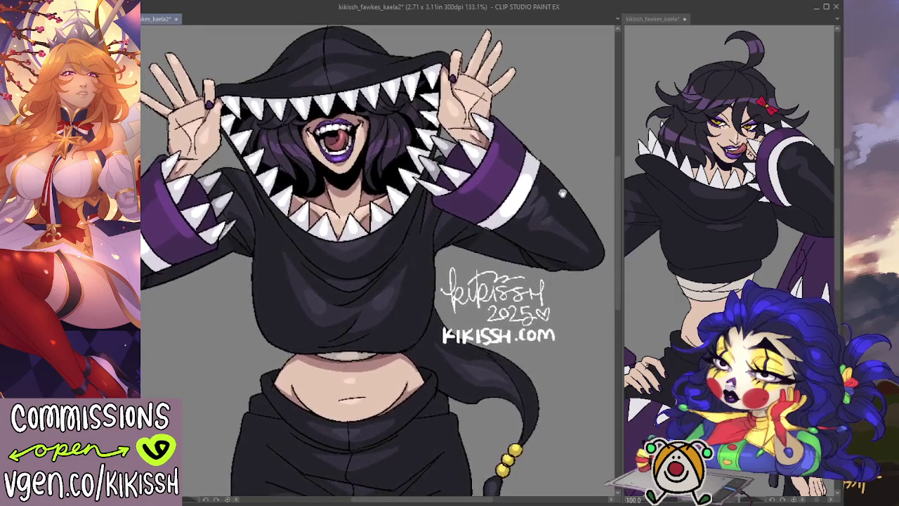
scroll(456, 221, "up", 1)
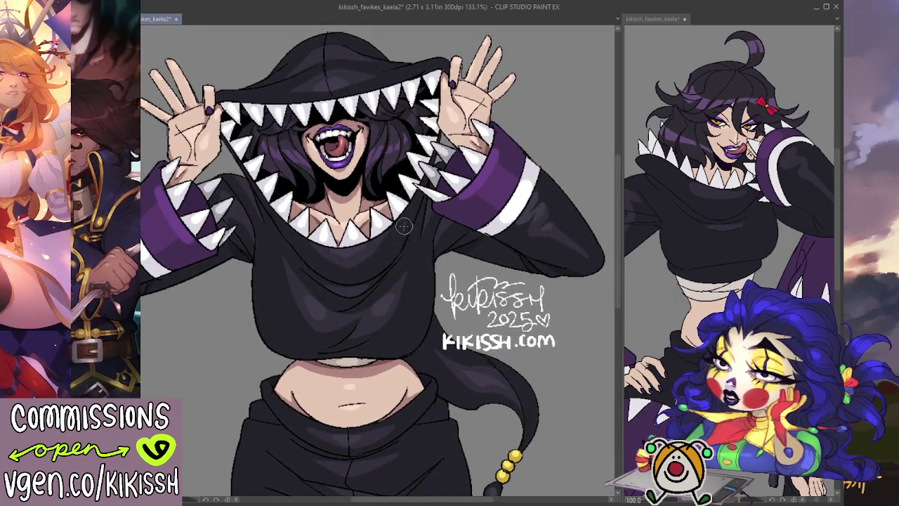
scroll(357, 235, "up", 1)
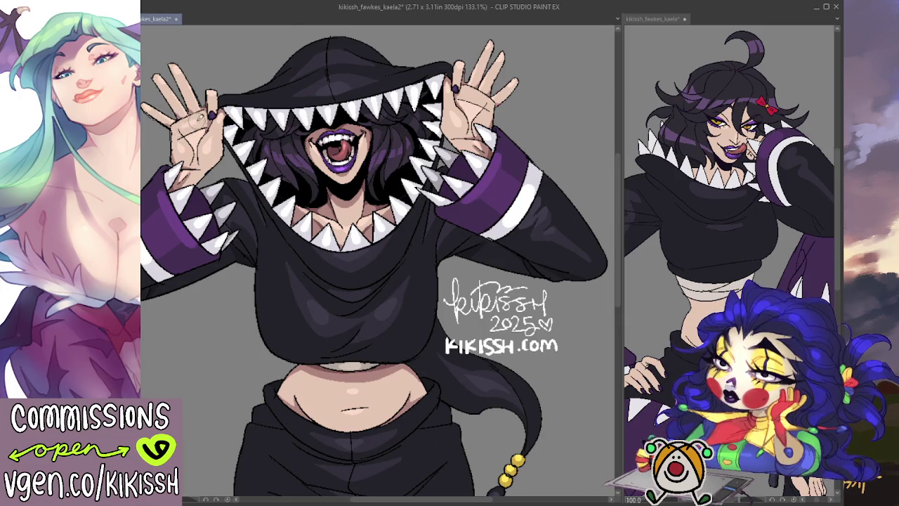
left_click_drag(460, 136, 450, 139)
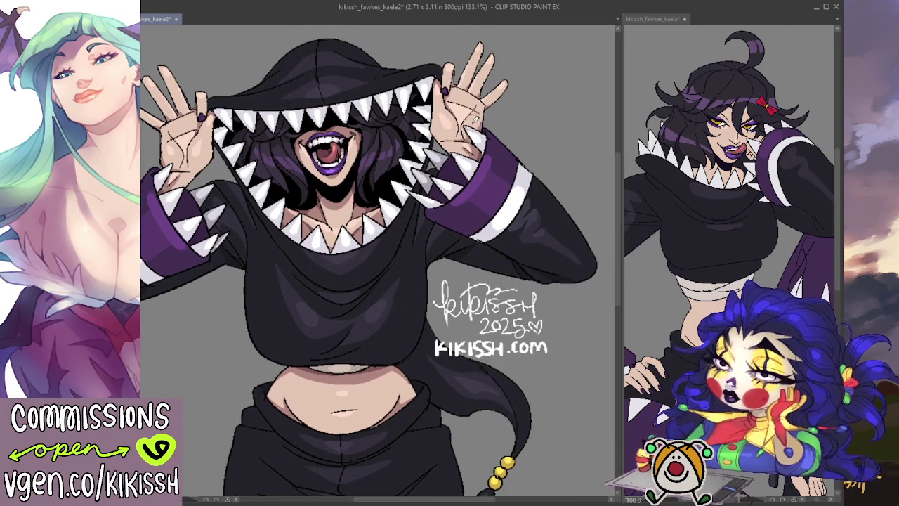
left_click_drag(497, 120, 498, 130)
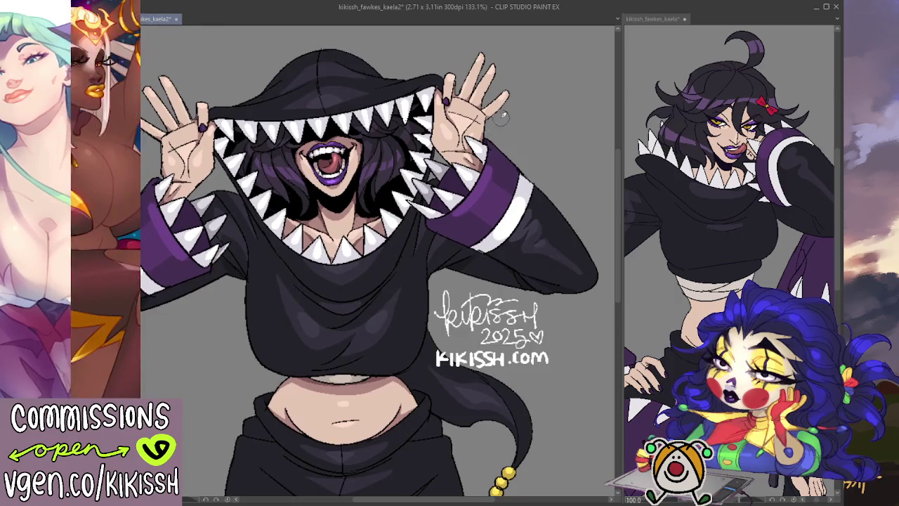
scroll(492, 113, "up", 1)
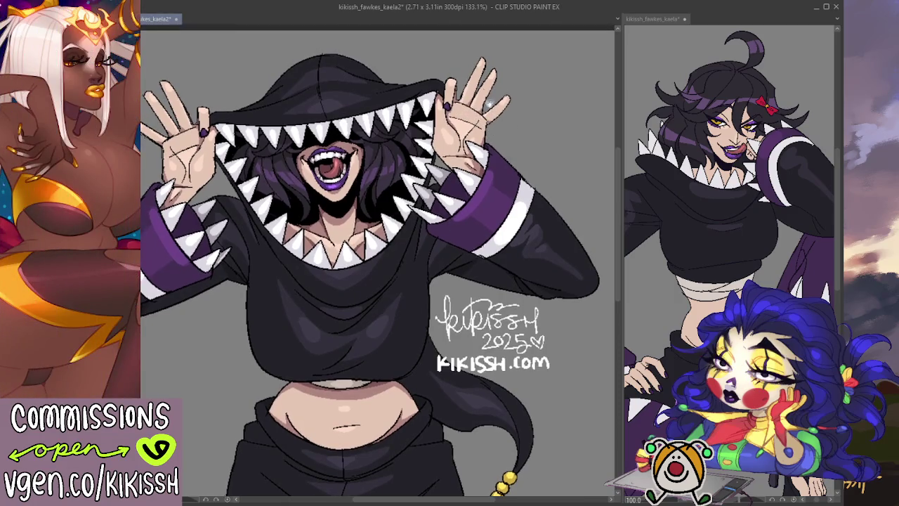
scroll(469, 147, "down", 1)
scroll(485, 198, "down", 1)
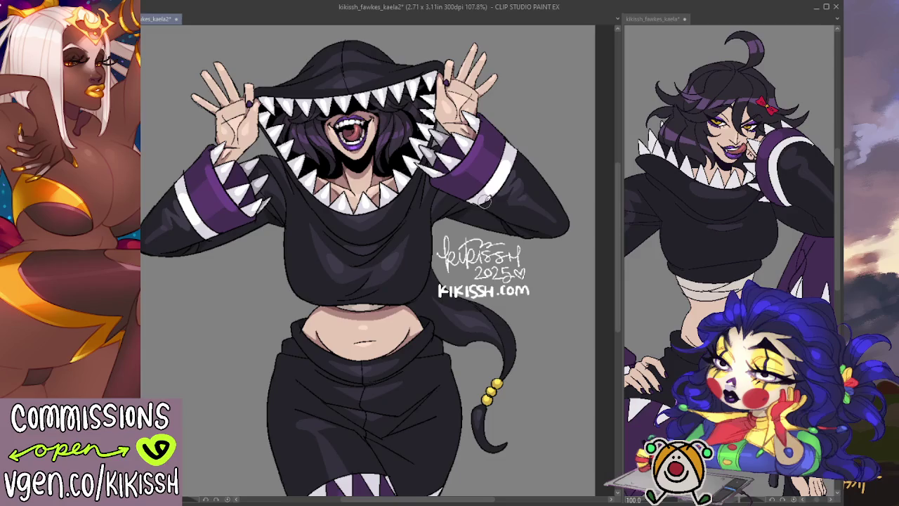
- Look over the legs and hood teeth, then save the illustration
mouse_move(507, 260)
left_mouse_down()
mouse_move(511, 200)
mouse_move(512, 229)
left_mouse_up()
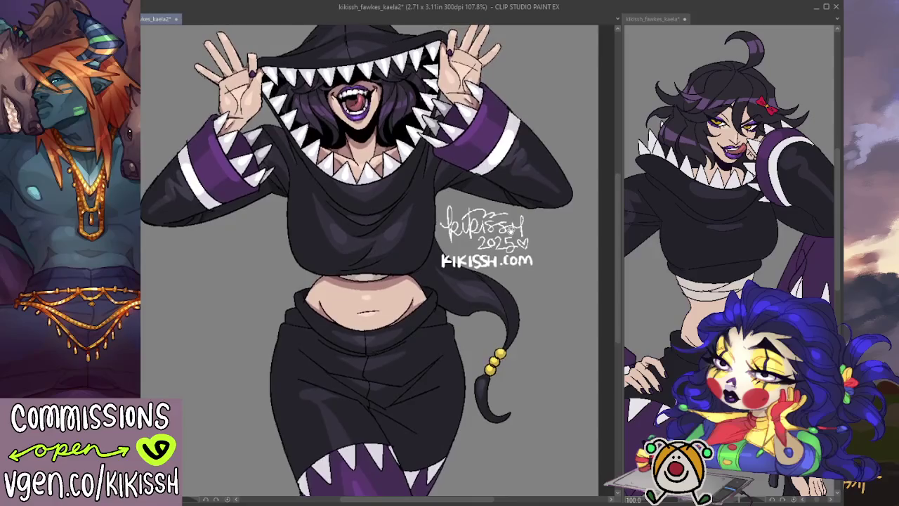
scroll(511, 228, "down", 3)
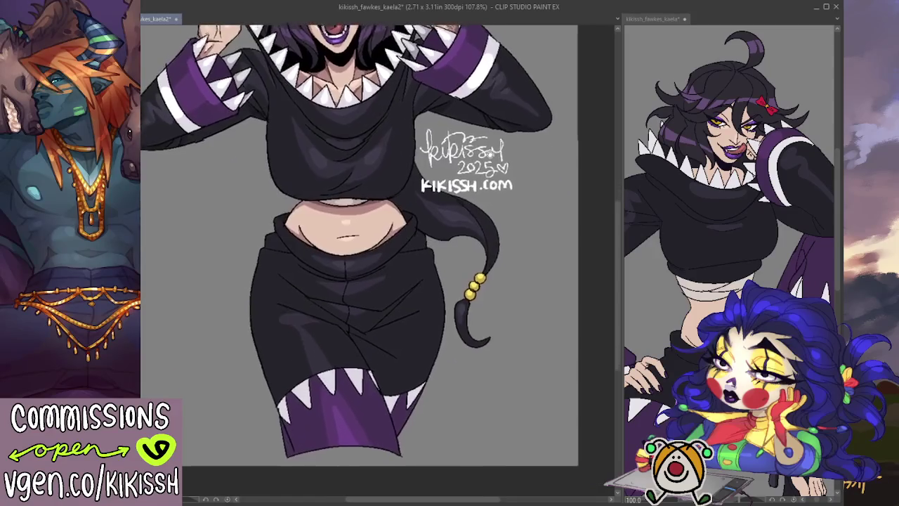
scroll(518, 257, "up", 3)
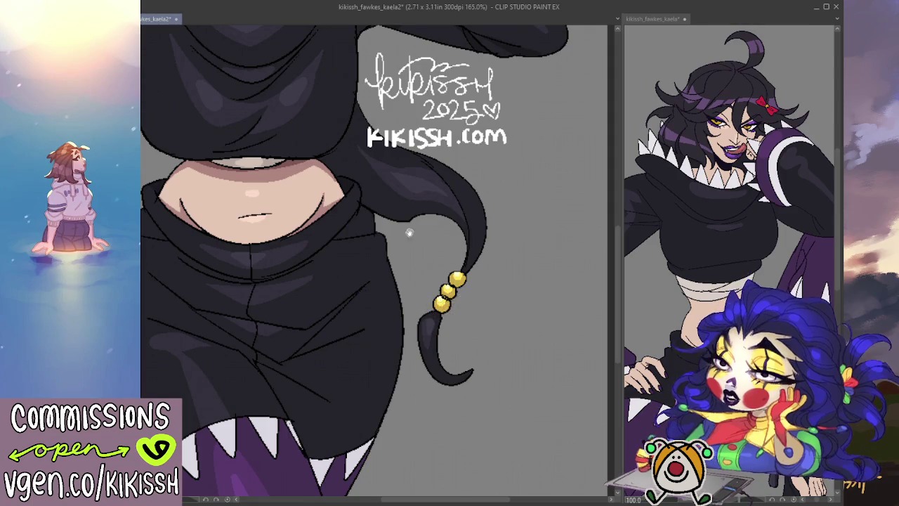
left_click_drag(365, 143, 421, 326)
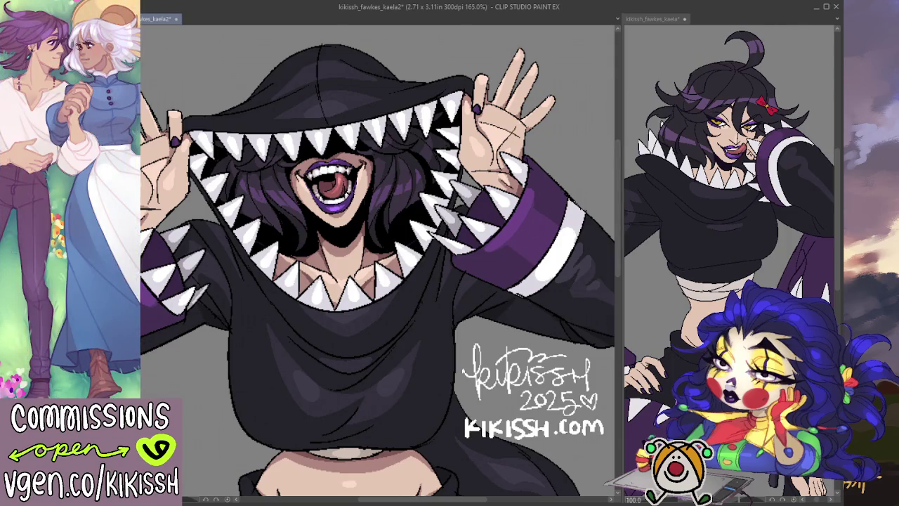
scroll(266, 256, "down", 4)
scroll(337, 260, "up", 1)
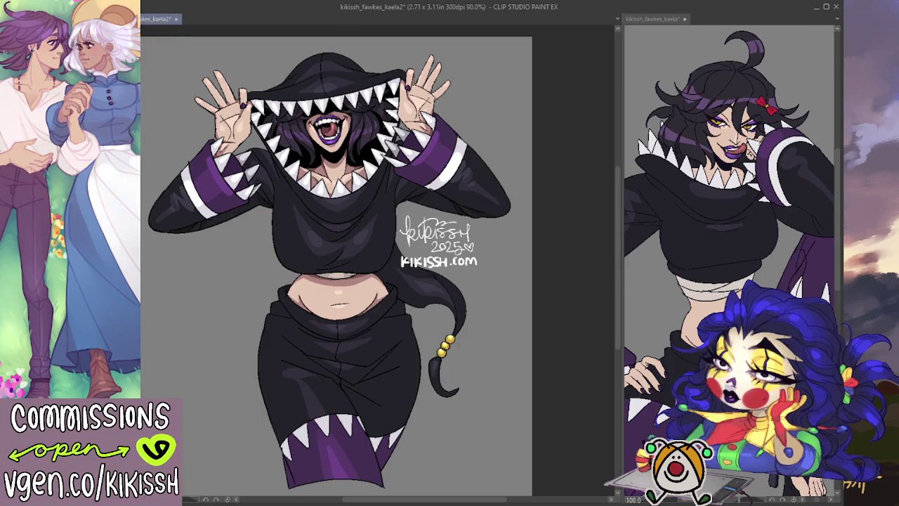
key("ctrl+s")
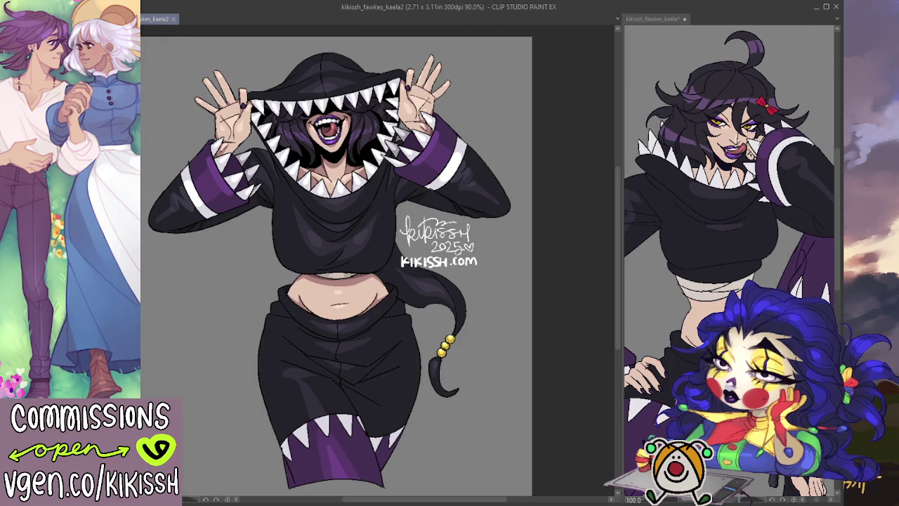
- Zoom in on the face and paint a lighter purple stroke into the hair
left_click_drag(476, 386, 477, 378)
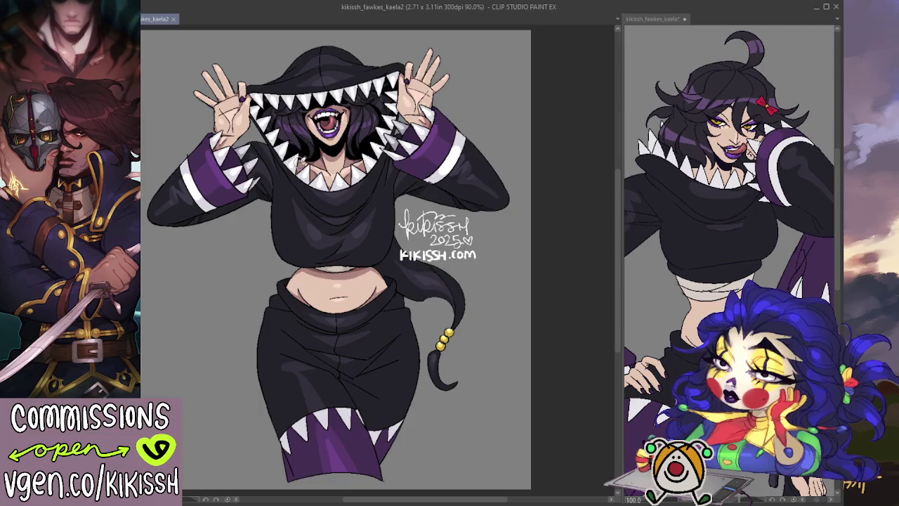
scroll(395, 286, "up", 1)
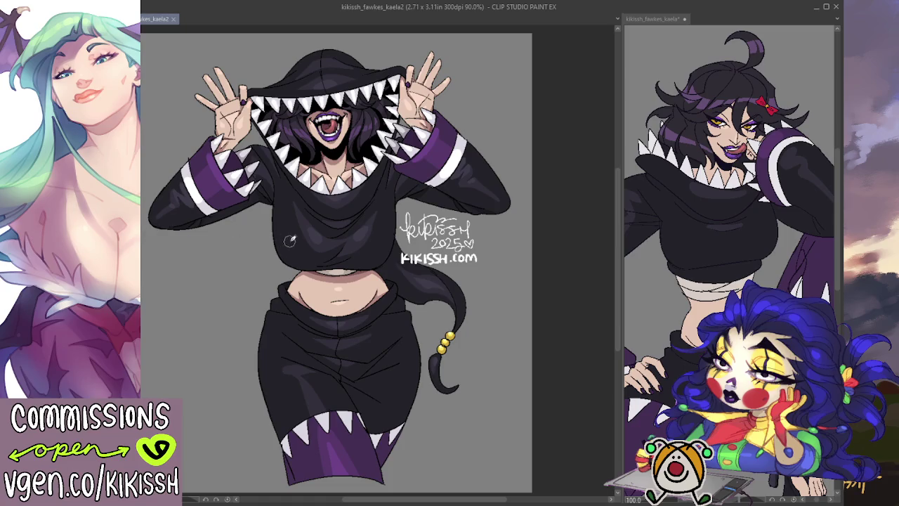
scroll(317, 126, "up", 3)
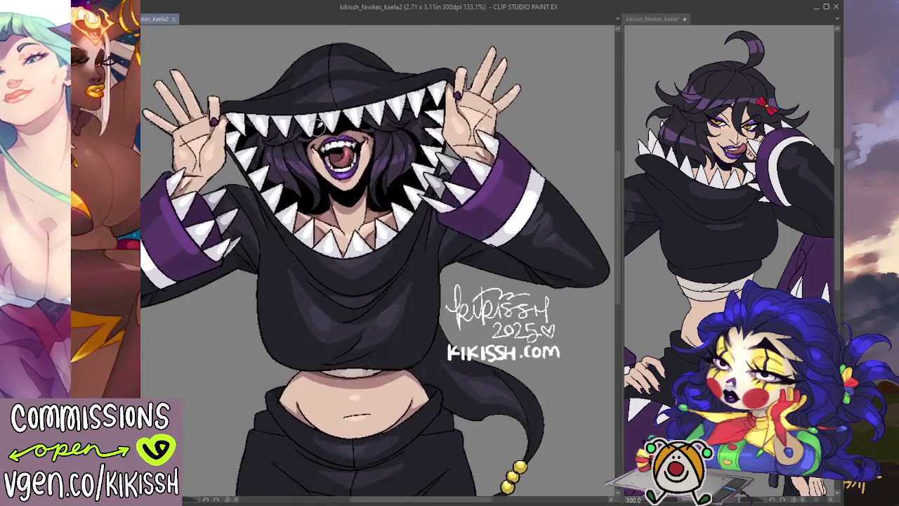
scroll(317, 126, "up", 1)
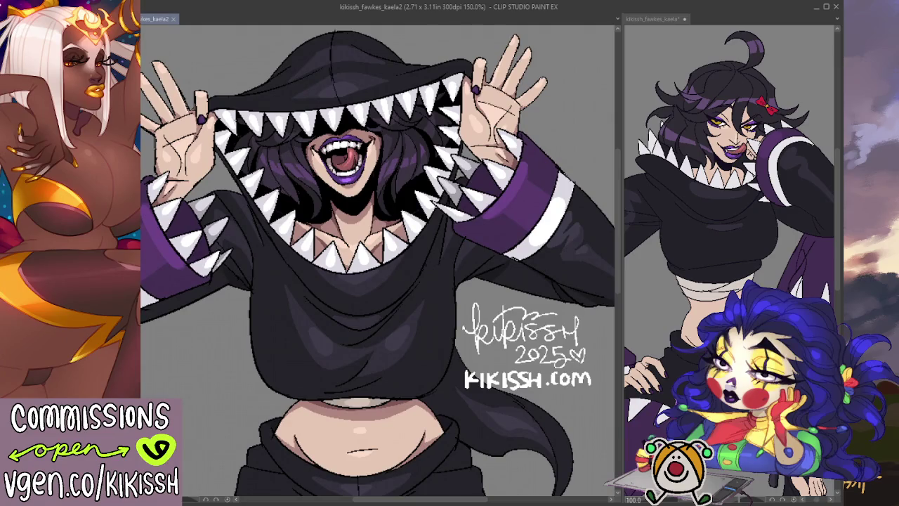
left_click_drag(274, 178, 286, 180)
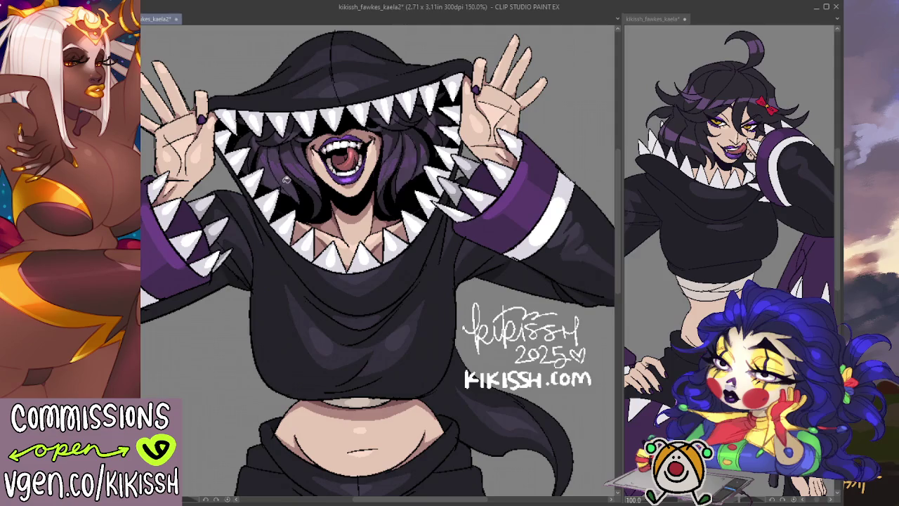
- Undo the brighter purple stroke in the hair beside the face
key("ctrl+z")
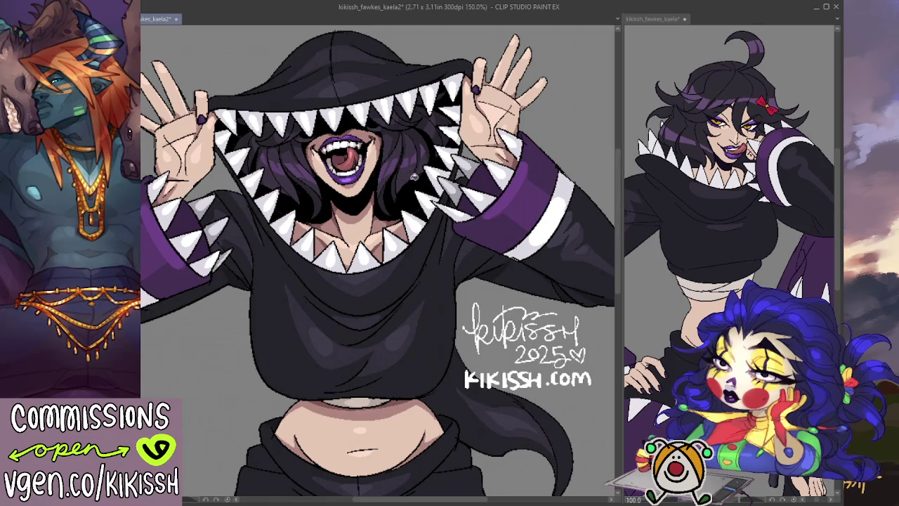
scroll(467, 170, "down", 1)
scroll(449, 172, "down", 1)
scroll(393, 175, "down", 1)
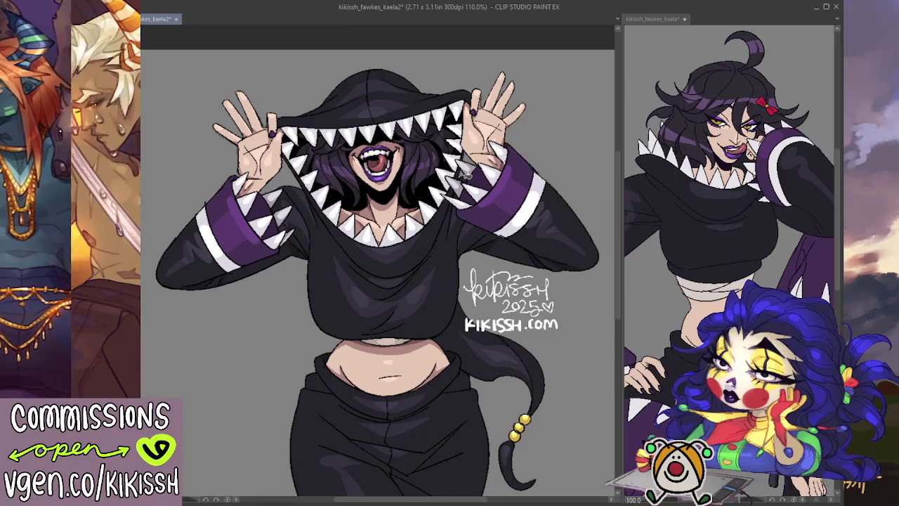
scroll(357, 179, "up", 3)
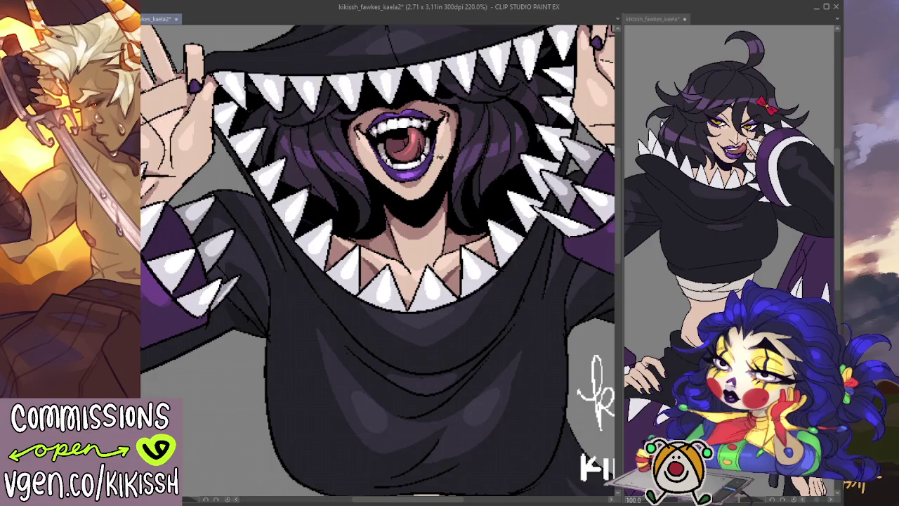
- Zoom out, centre the figure and select the skin areas
scroll(431, 152, "down", 1)
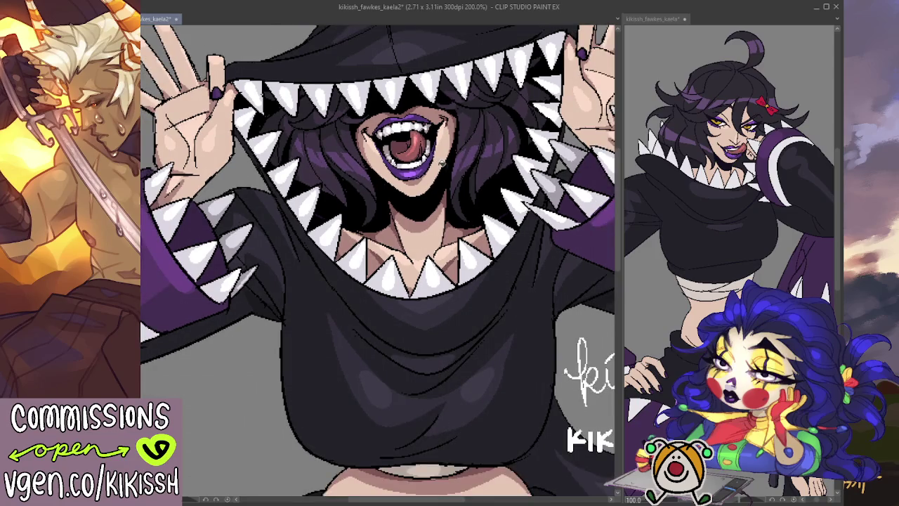
scroll(443, 169, "down", 2)
scroll(442, 169, "down", 2)
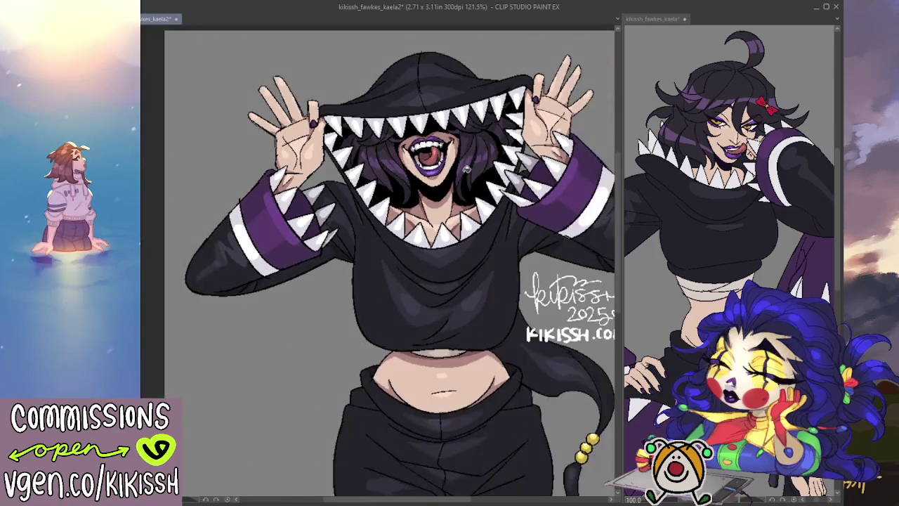
scroll(448, 193, "down", 1)
mouse_move(448, 193)
left_mouse_down()
mouse_move(389, 189)
mouse_move(382, 240)
left_mouse_up()
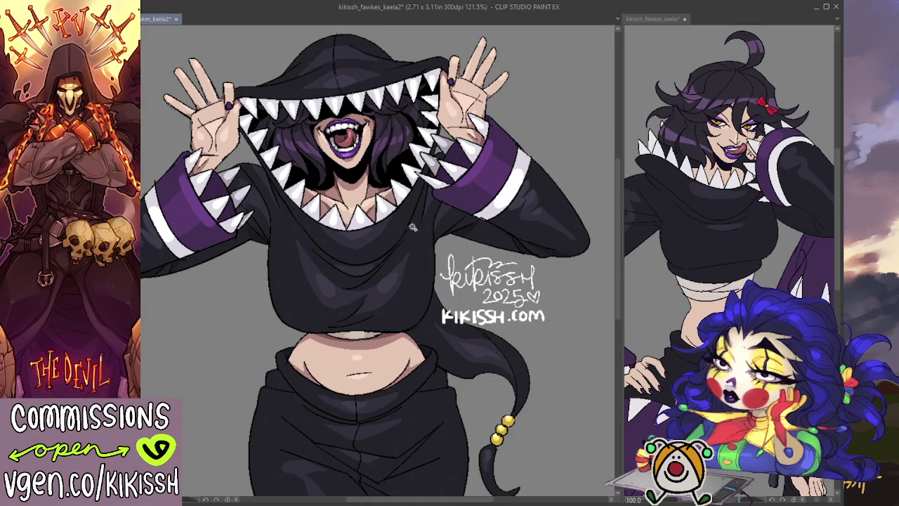
left_click(371, 204)
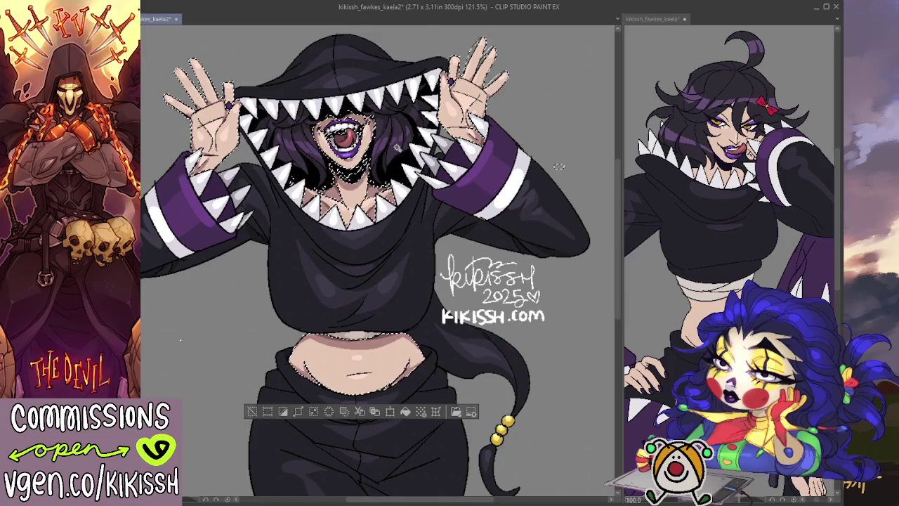
left_click(394, 135, "shift")
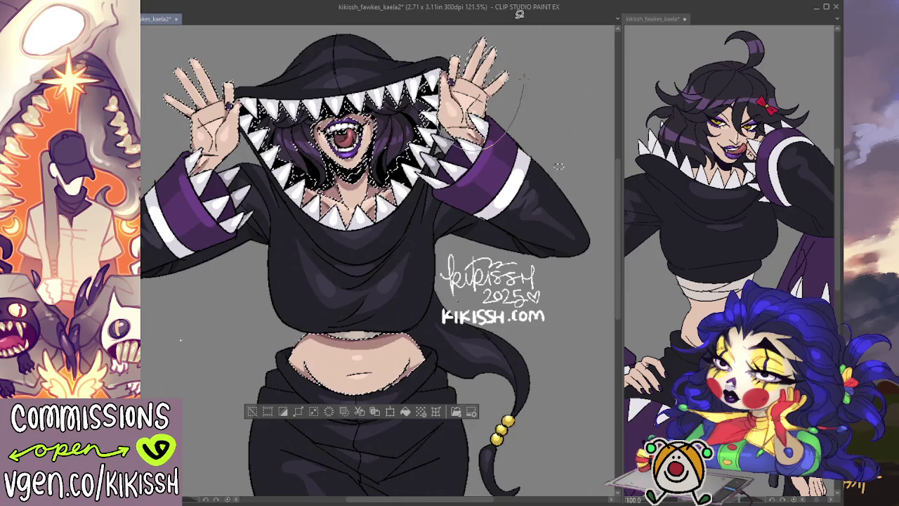
left_click_drag(558, 166, 559, 174)
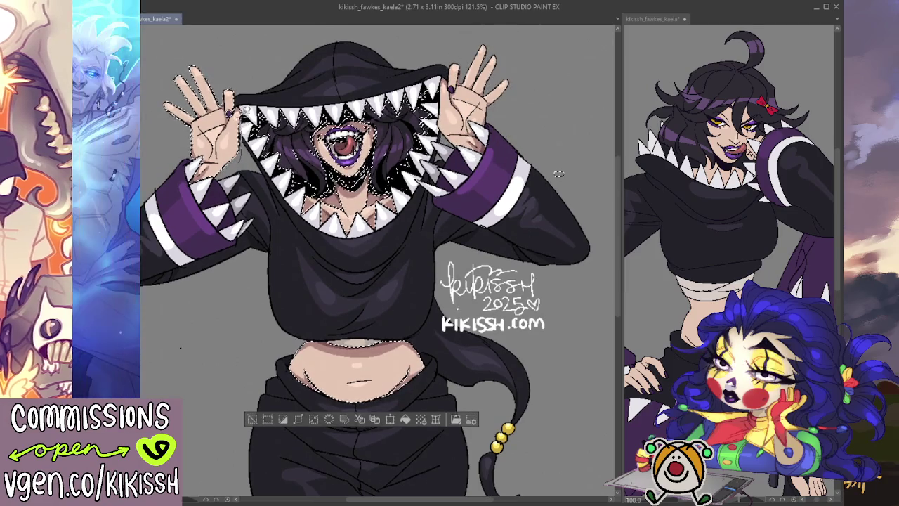
key("ctrl+d")
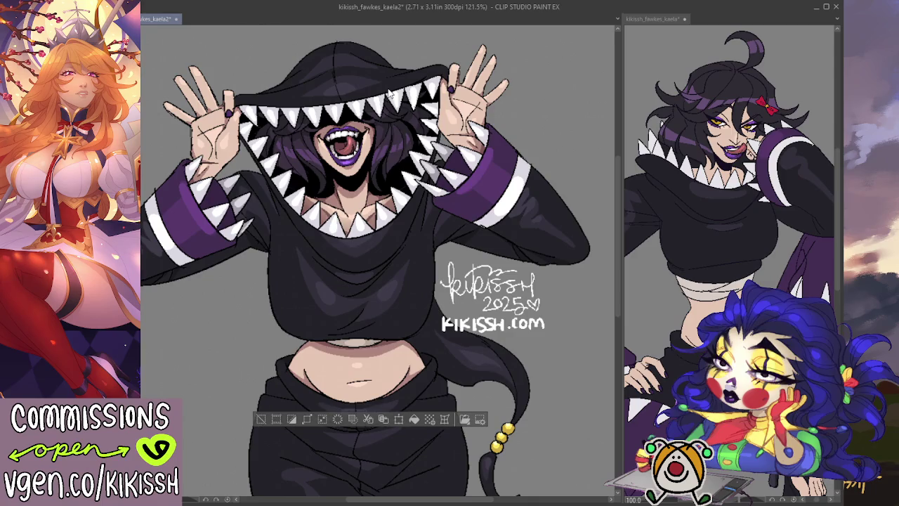
key("ctrl+d")
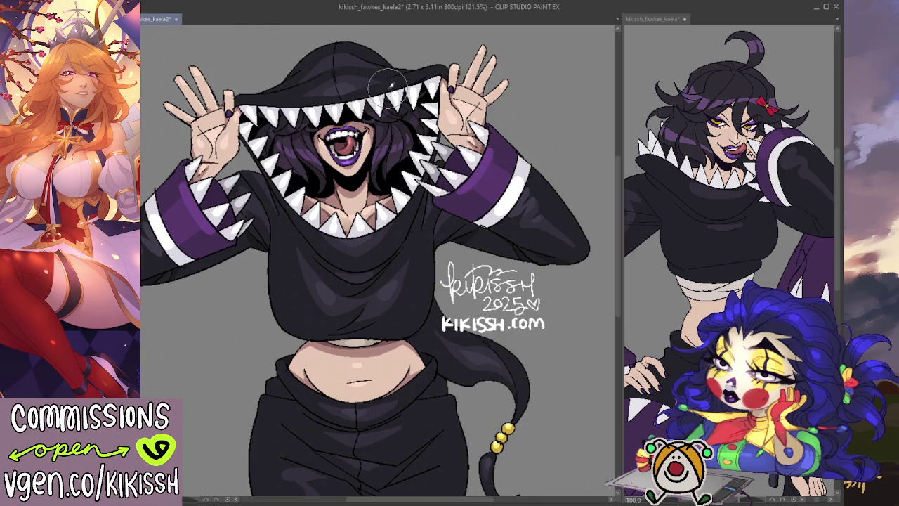
- Reframe the figure at 100% and save the illustration
left_click_drag(485, 162, 505, 180)
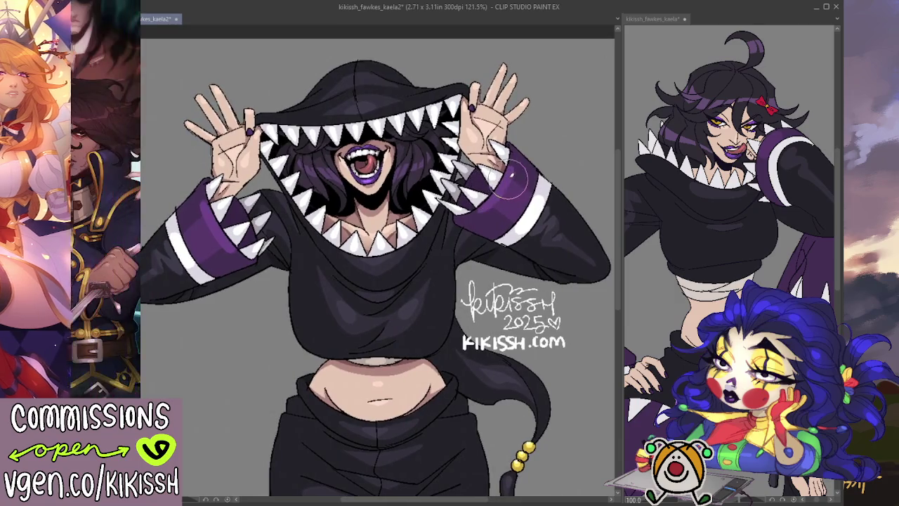
left_click_drag(504, 249, 498, 235)
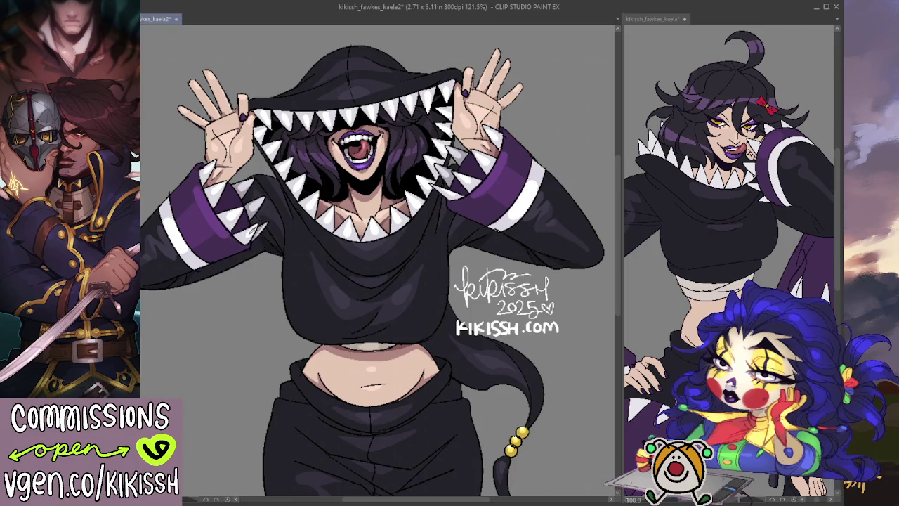
scroll(527, 197, "down", 3)
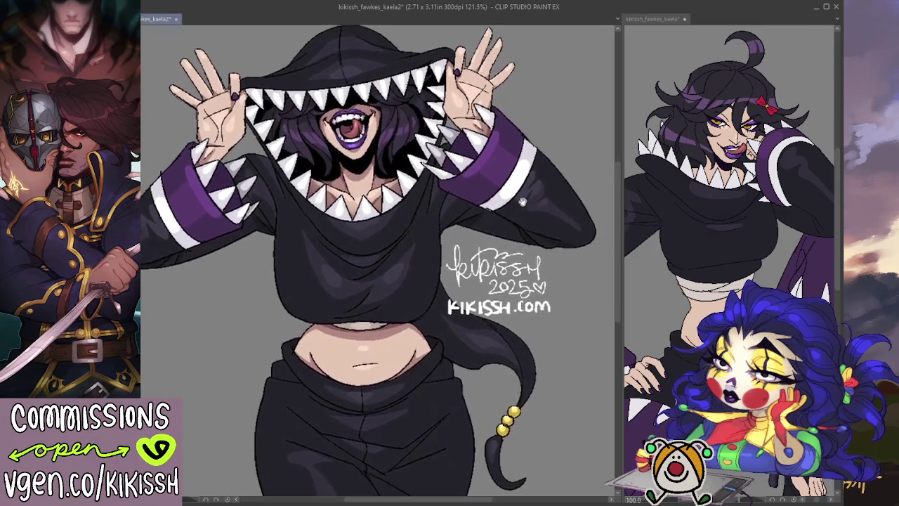
scroll(522, 197, "down", 1)
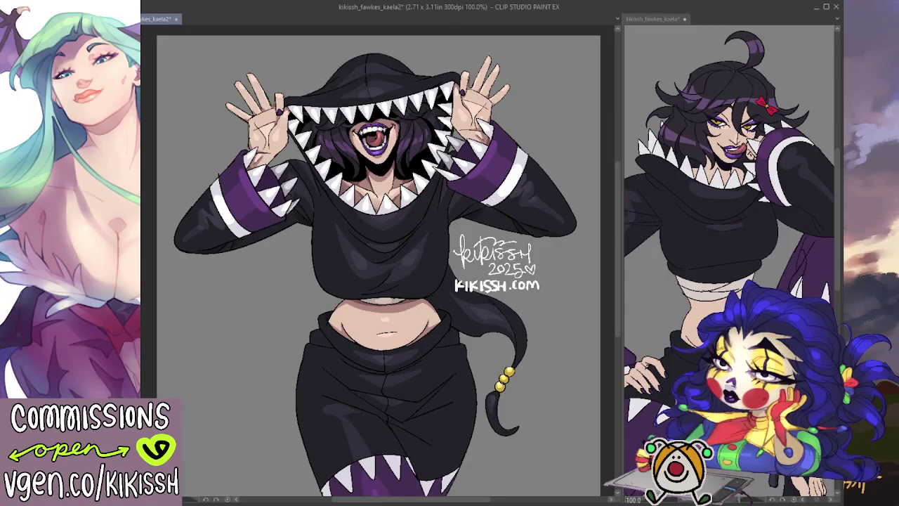
key("ctrl+s")
- Paint out the stray white line on the hoodie and preview a black background
scroll(379, 260, "down", 2)
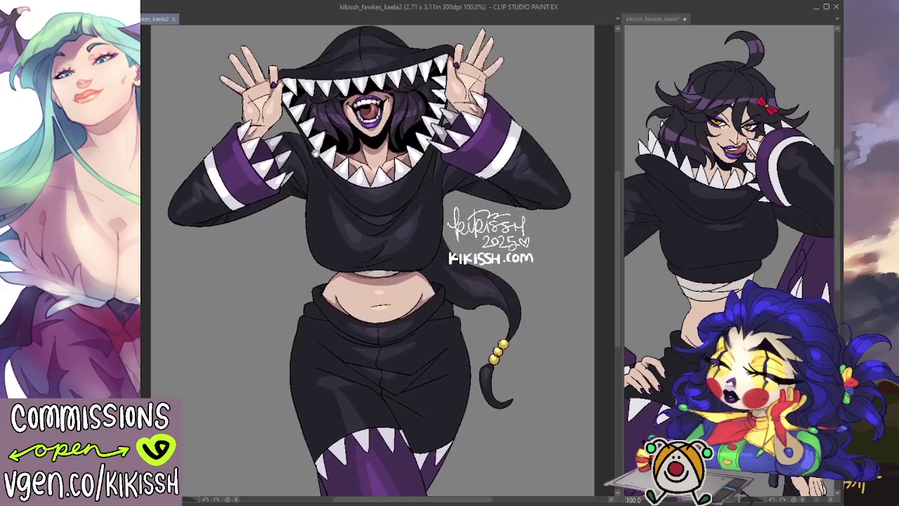
scroll(311, 152, "down", 1)
left_click_drag(307, 160, 309, 174)
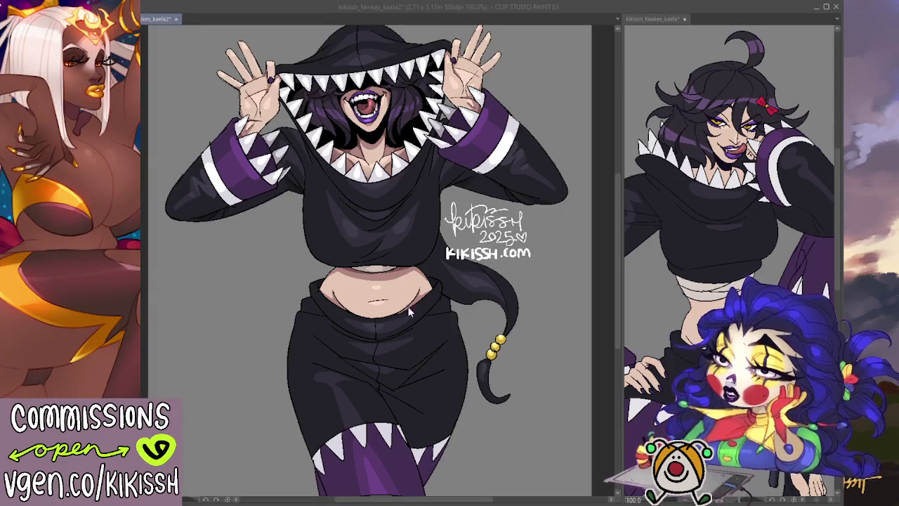
left_click(328, 333)
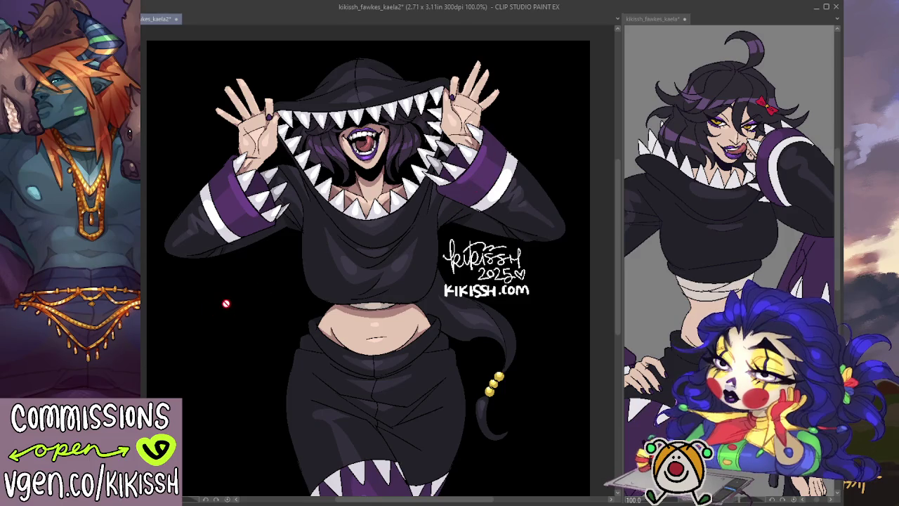
- Undo the black background so the figure sits on grey again
key("ctrl+z")
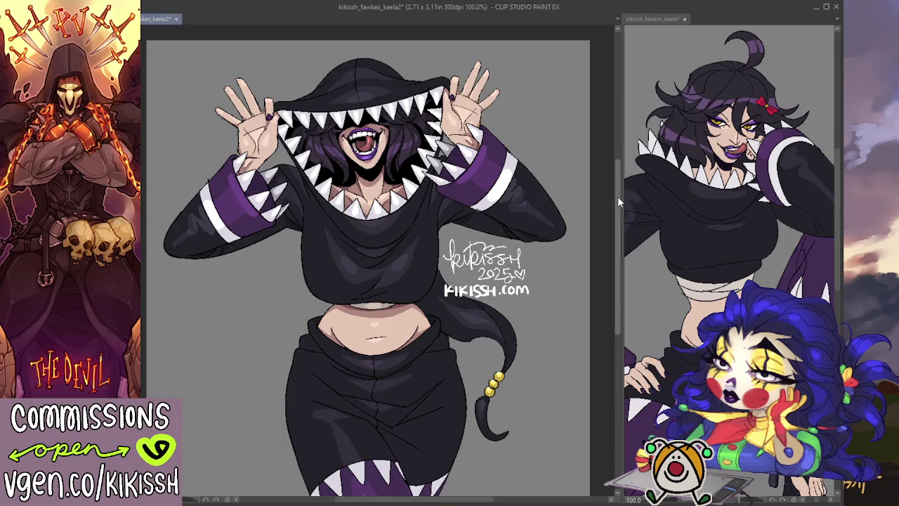
scroll(618, 203, "down", 1)
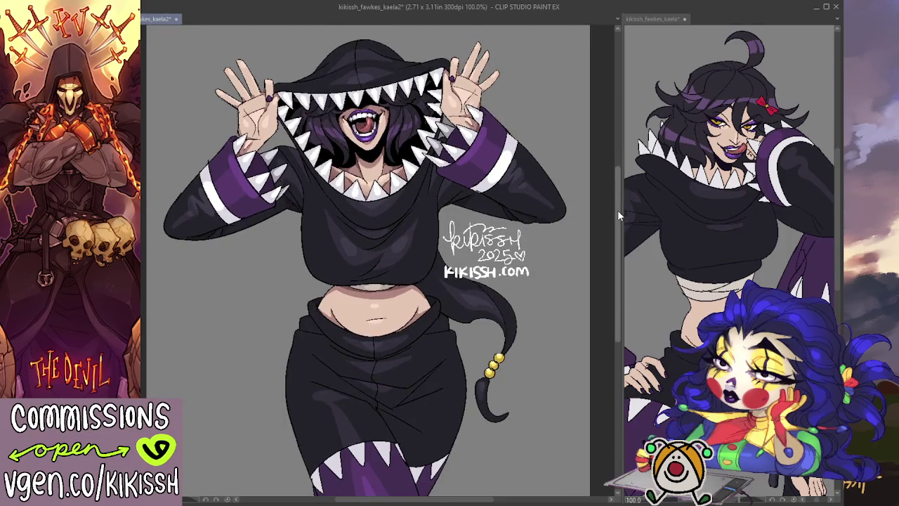